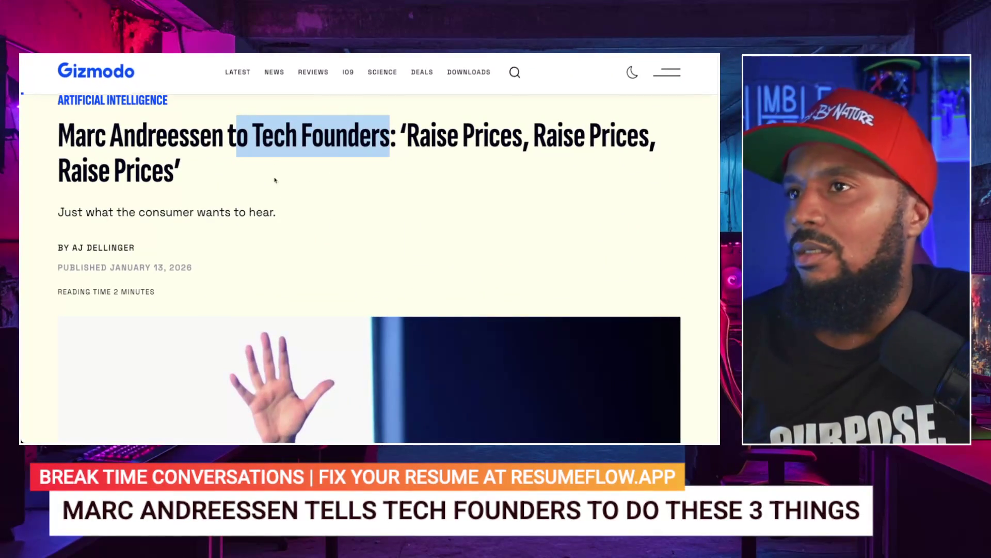
- Scroll the Gizmodo article past the headline, photo and caption to the opening paragraph
scroll(279, 185, "down", 1)
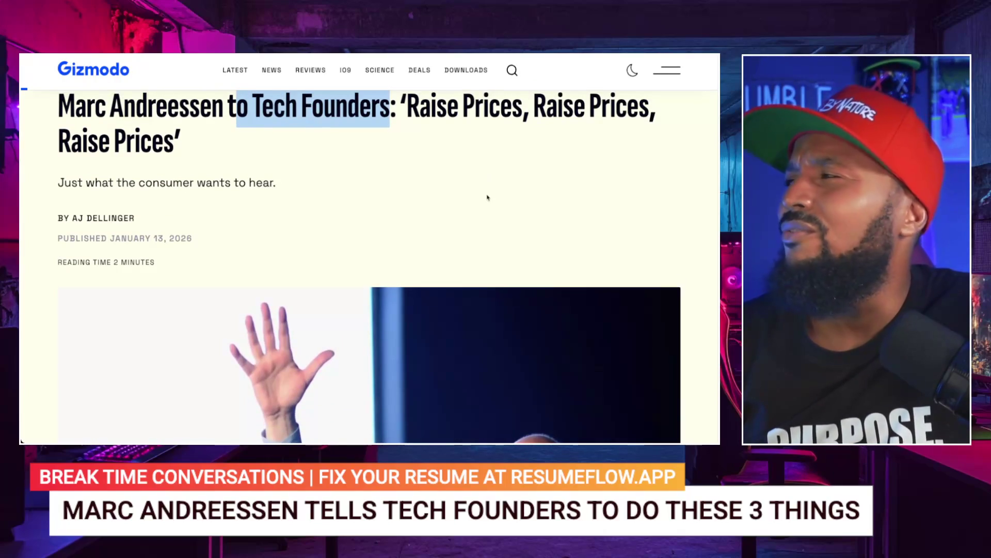
scroll(488, 197, "down", 1)
scroll(488, 197, "up", 2)
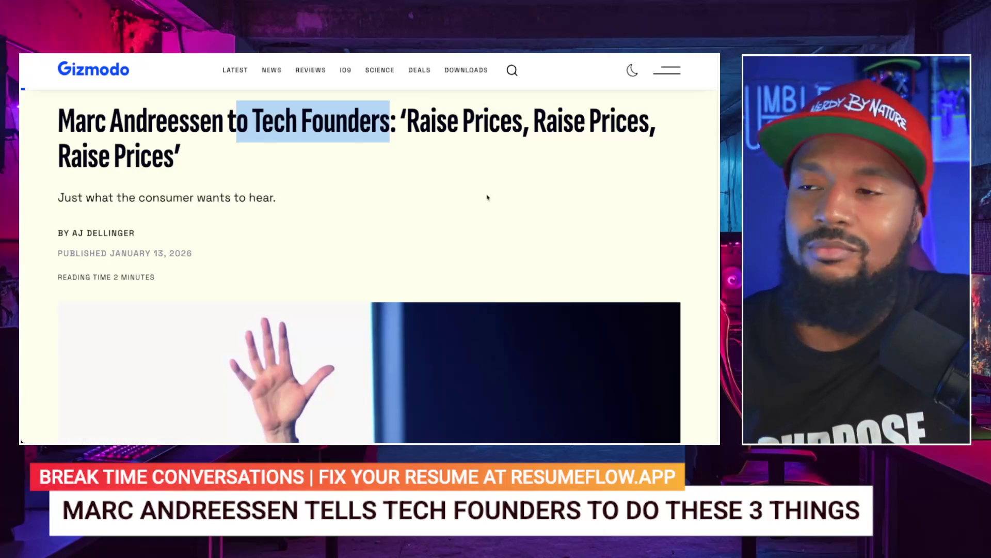
scroll(408, 217, "down", 1)
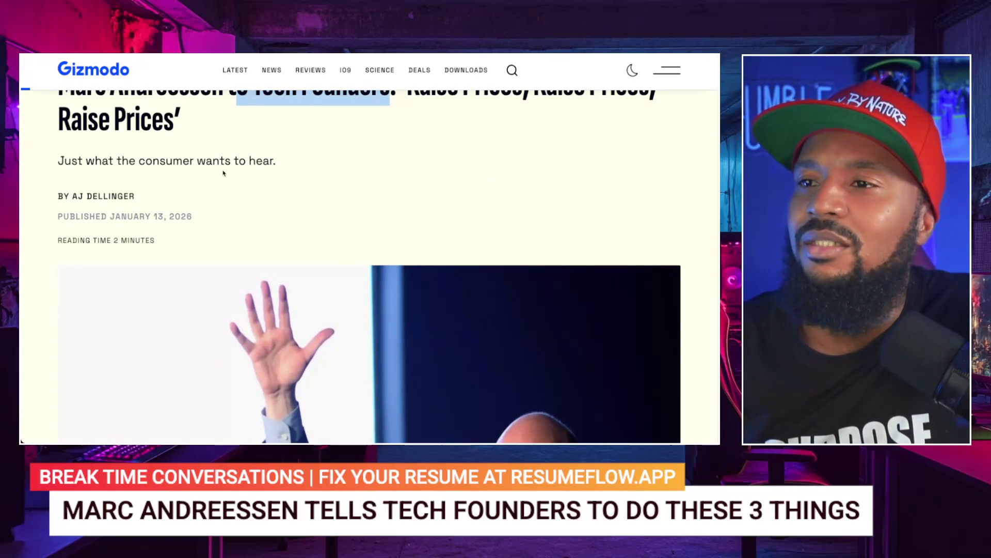
scroll(175, 173, "down", 5)
scroll(175, 173, "down", 3)
scroll(212, 327, "down", 6)
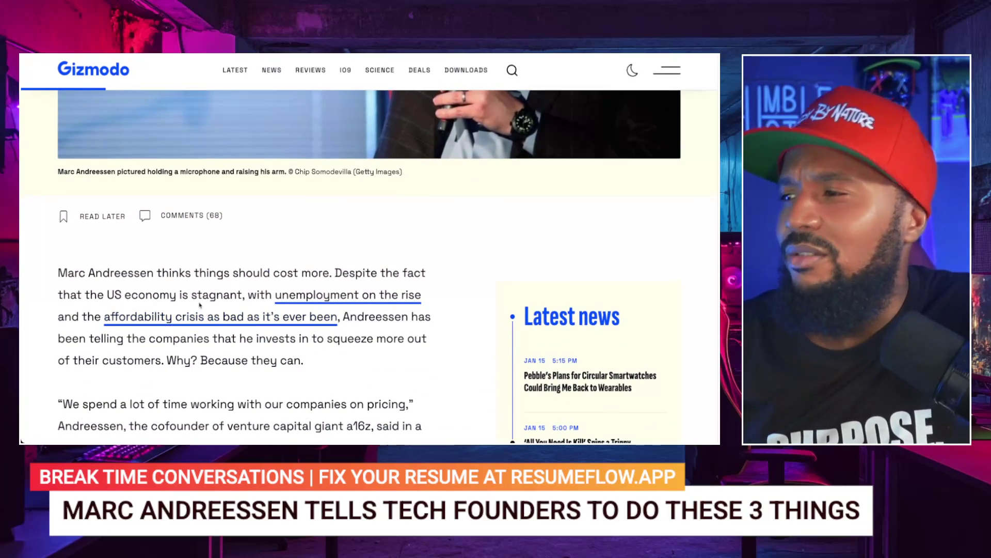
- Zoom the article to 200% and search Google for 'who is marc andreessen'
key("ctrl+plus")
key("ctrl+plus")
key("ctrl+plus")
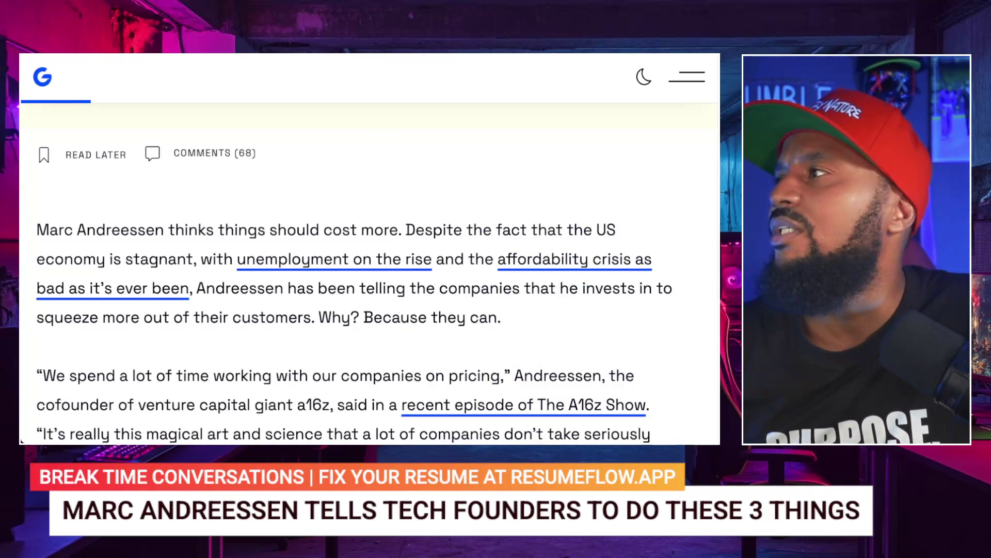
type("ho is marc an")
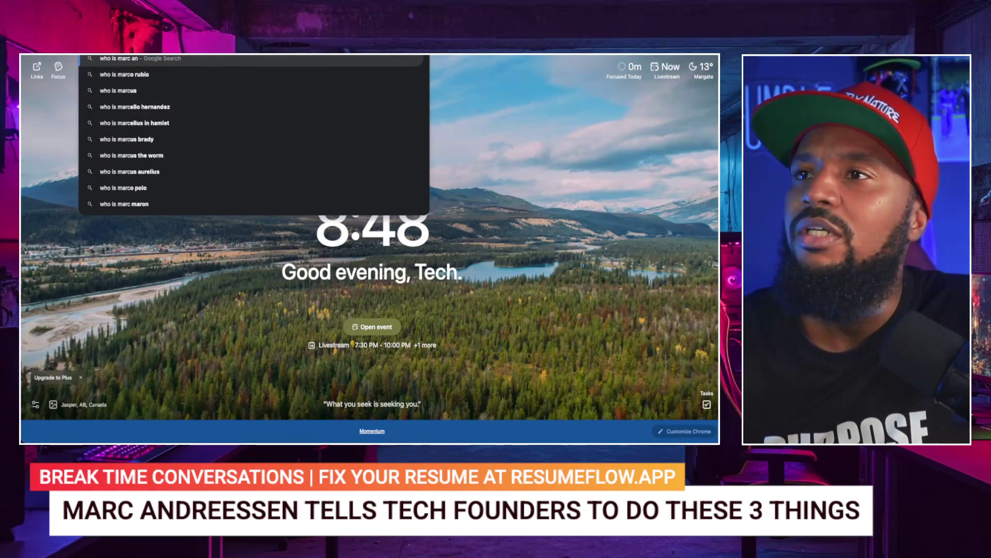
type("dreessen")
key("Return")
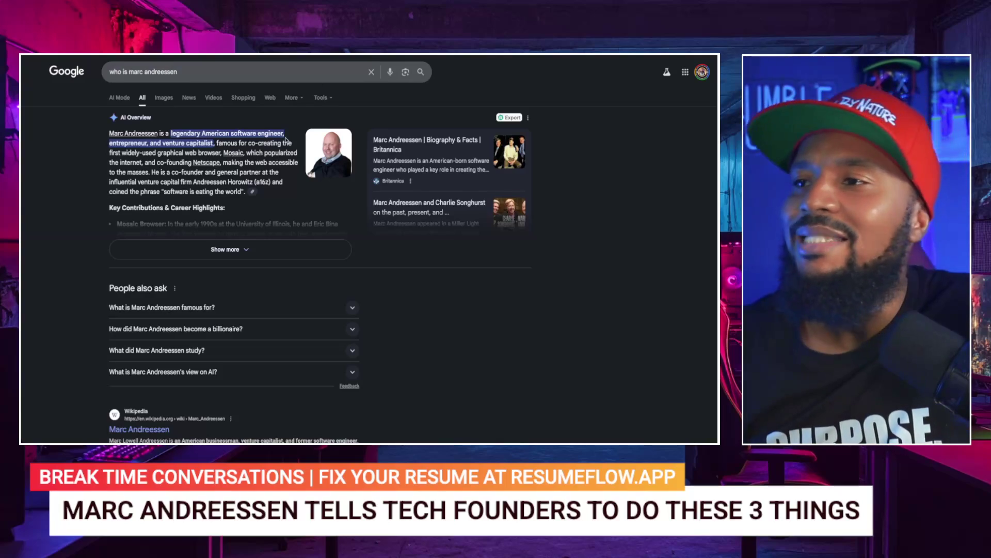
- Expand the AI Overview with Show more and read through Andreessen's career highlights
left_click(222, 250)
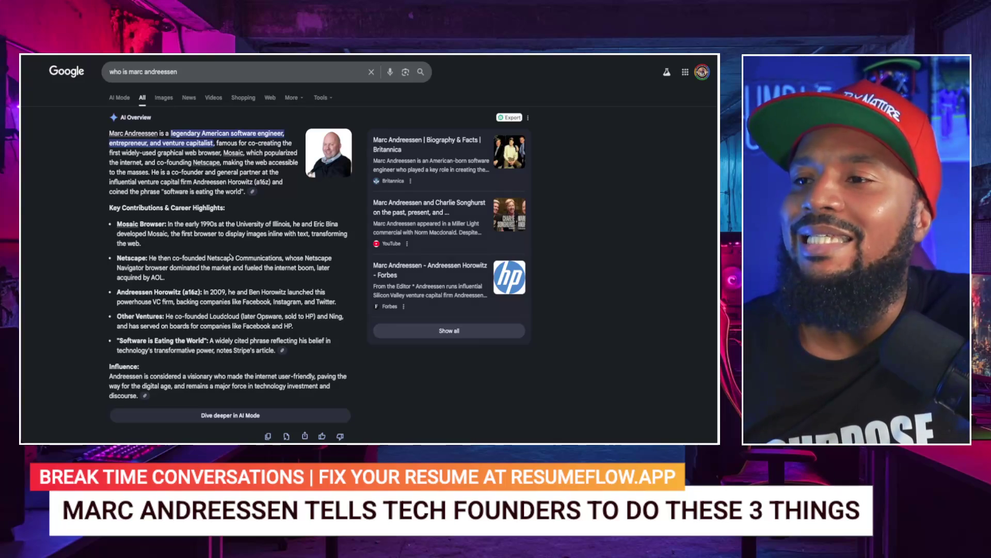
scroll(226, 263, "down", 1)
scroll(226, 264, "down", 1)
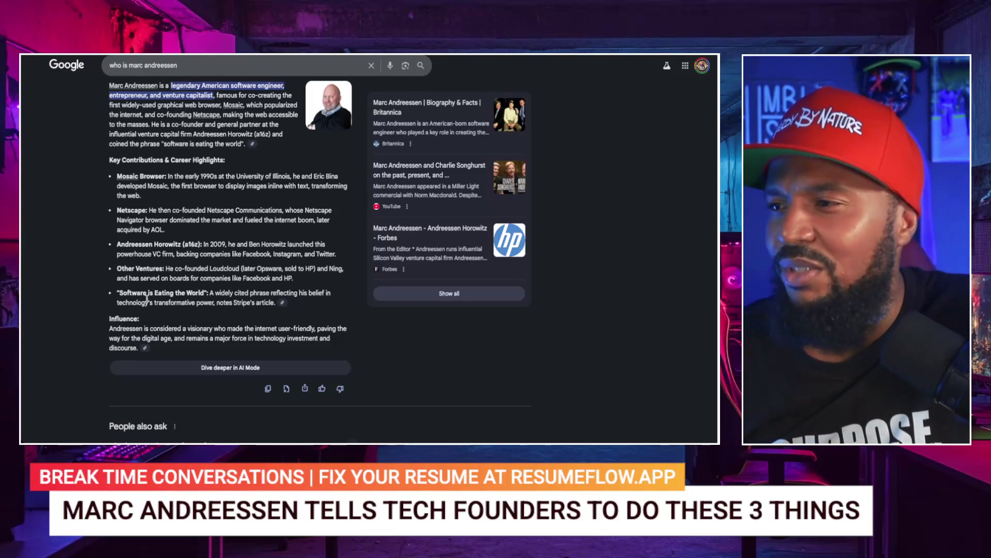
scroll(129, 311, "down", 1)
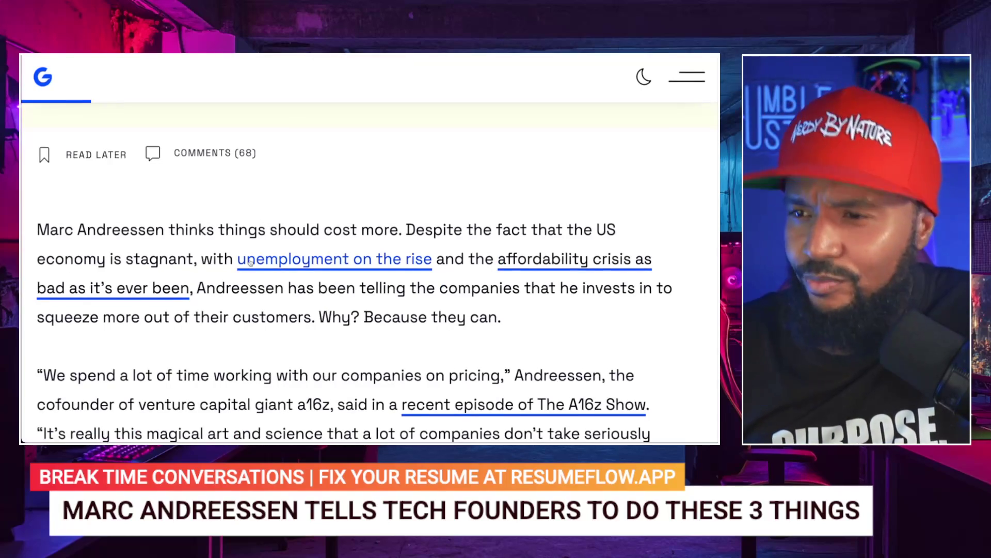
scroll(250, 262, "down", 1)
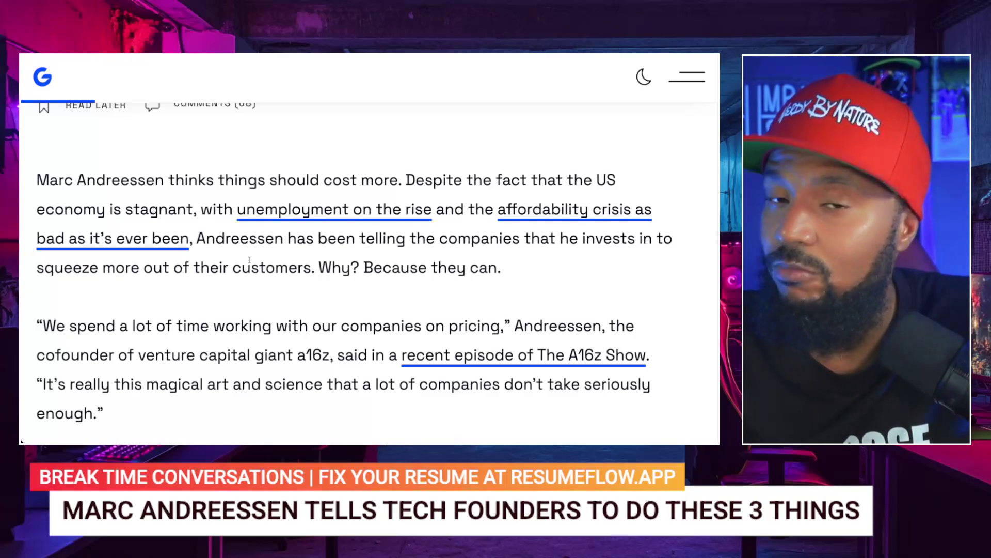
- Scroll past the pricing quote to the 'The thing is, Andreessen says…' paragraph
scroll(249, 260, "down", 3)
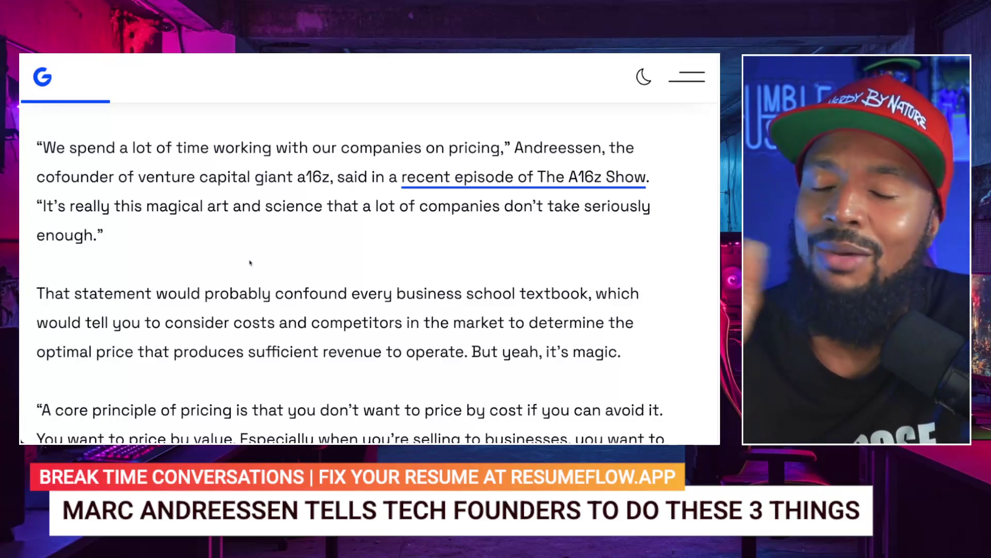
scroll(250, 263, "down", 5)
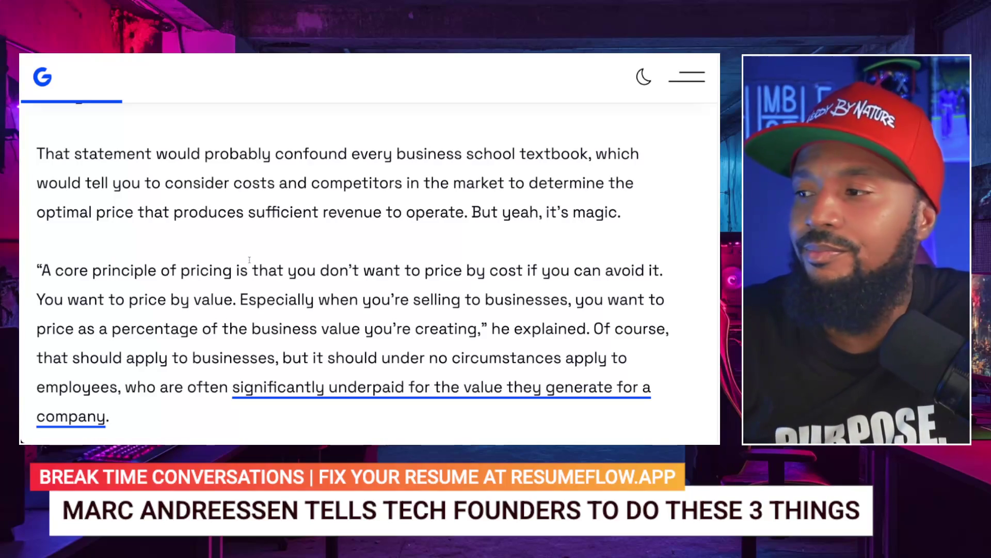
scroll(192, 322, "down", 2)
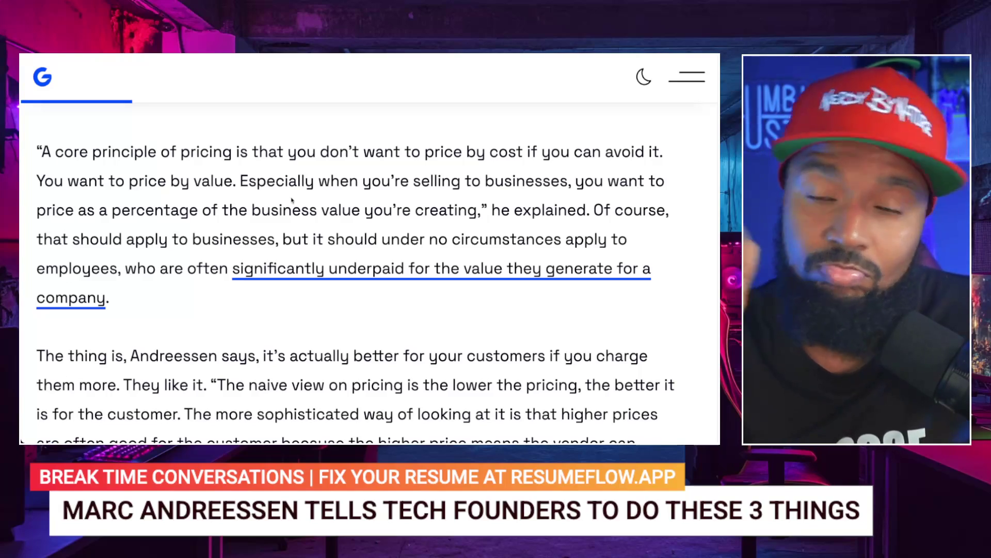
scroll(248, 264, "down", 3)
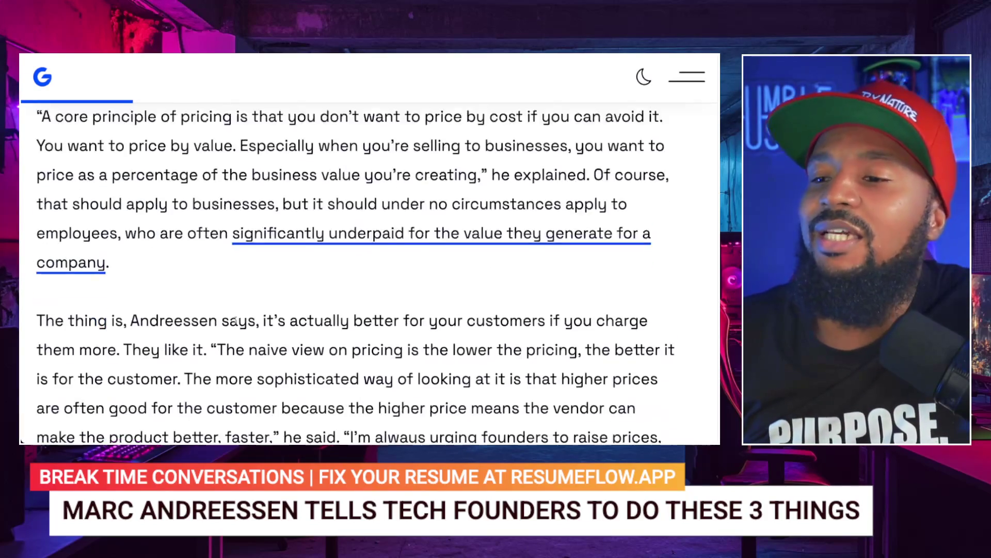
- Scroll down to the 'same episode of the A16z Show' line about controversy helping business
scroll(236, 320, "down", 2)
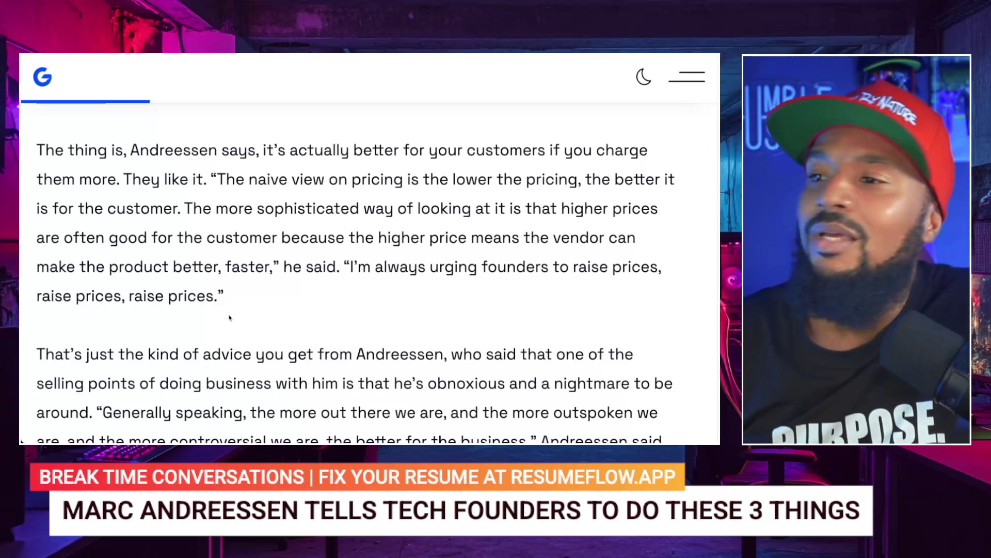
scroll(200, 292, "down", 1)
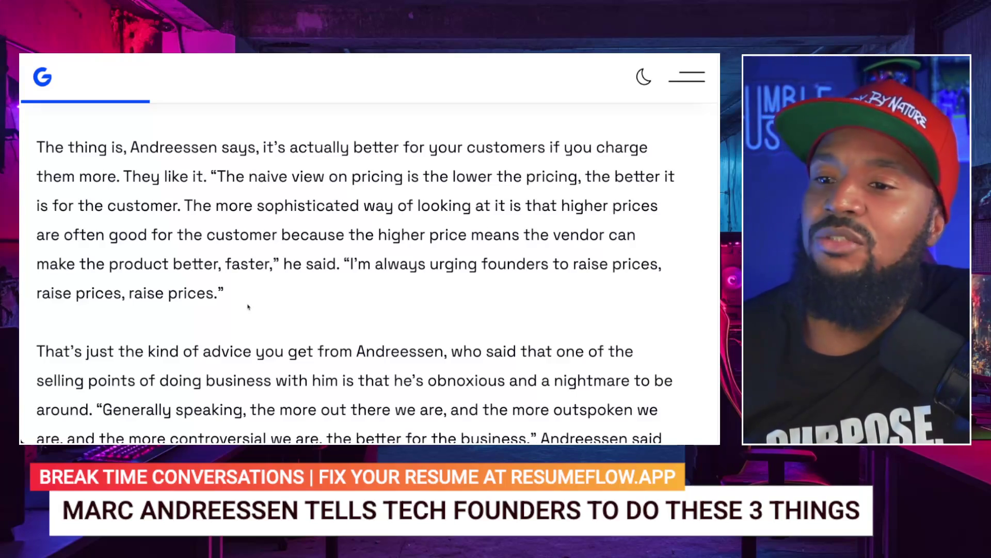
scroll(248, 307, "down", 2)
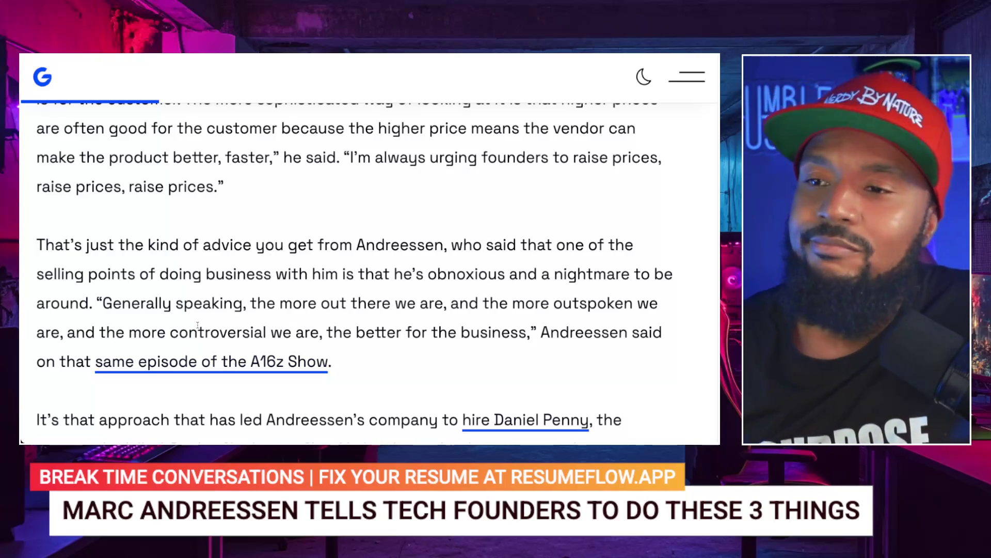
- Scroll to the paragraph on hiring Daniel Penny and backing Adam Neumann
scroll(198, 327, "down", 1)
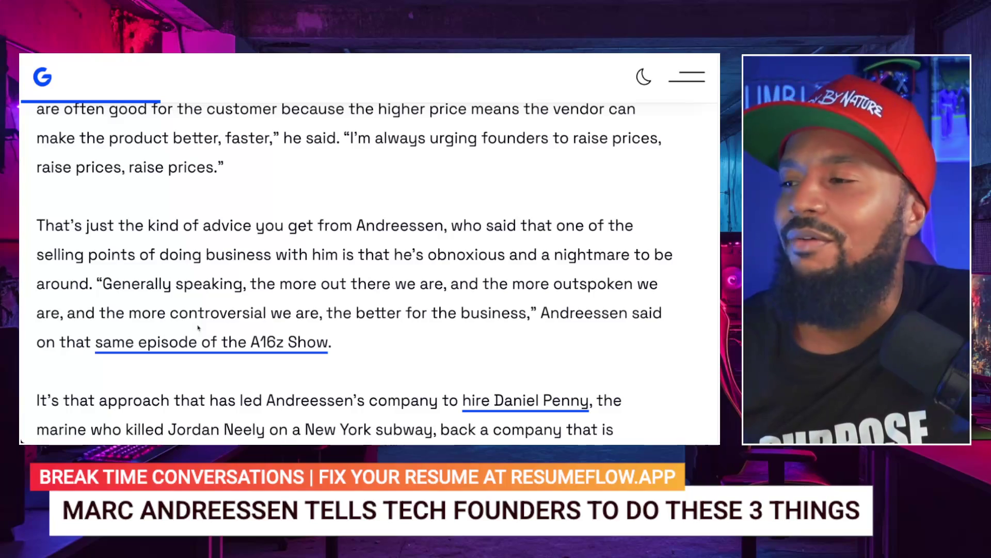
scroll(198, 327, "down", 3)
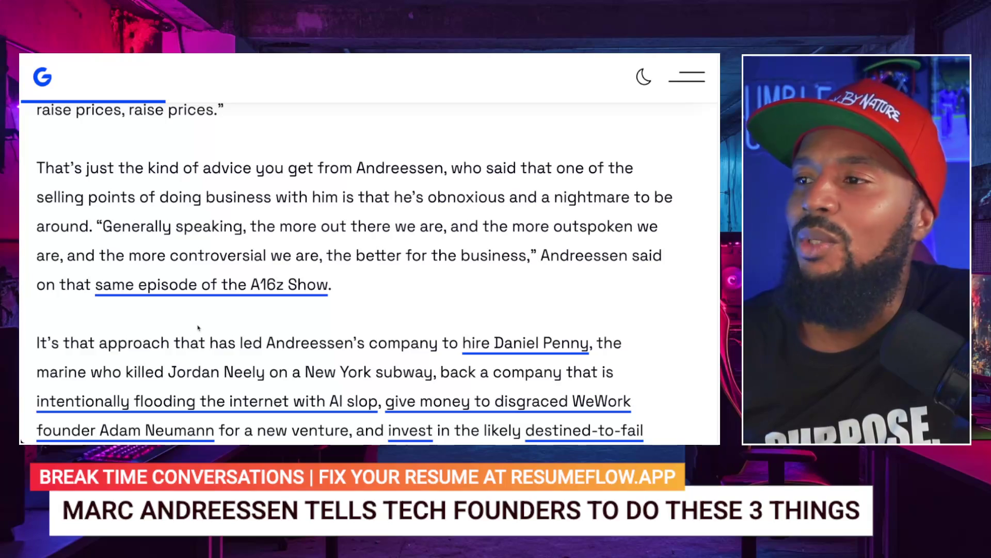
scroll(199, 327, "down", 1)
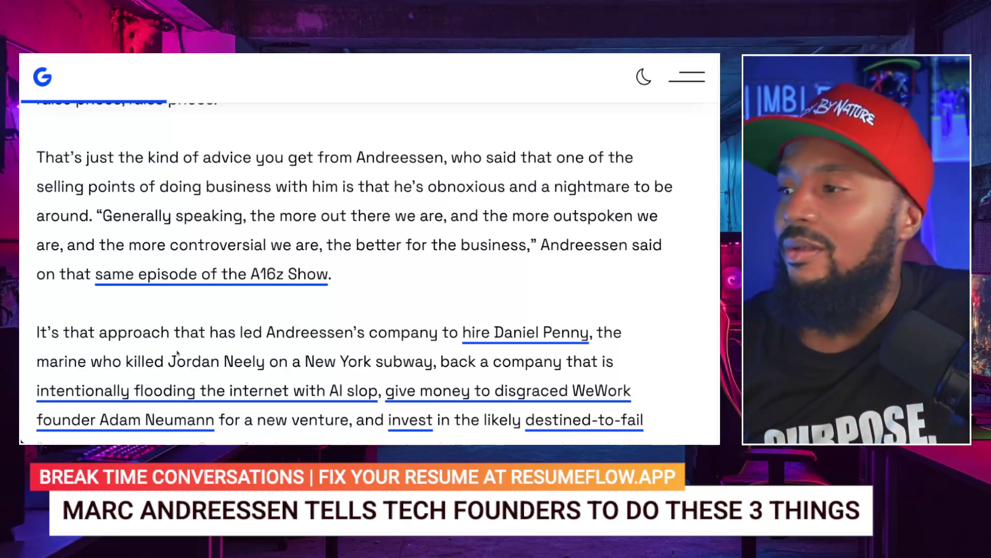
- Scroll to the Cluely 'cheating as a service' paragraph and the $15 billion funding paragraph
scroll(177, 342, "down", 3)
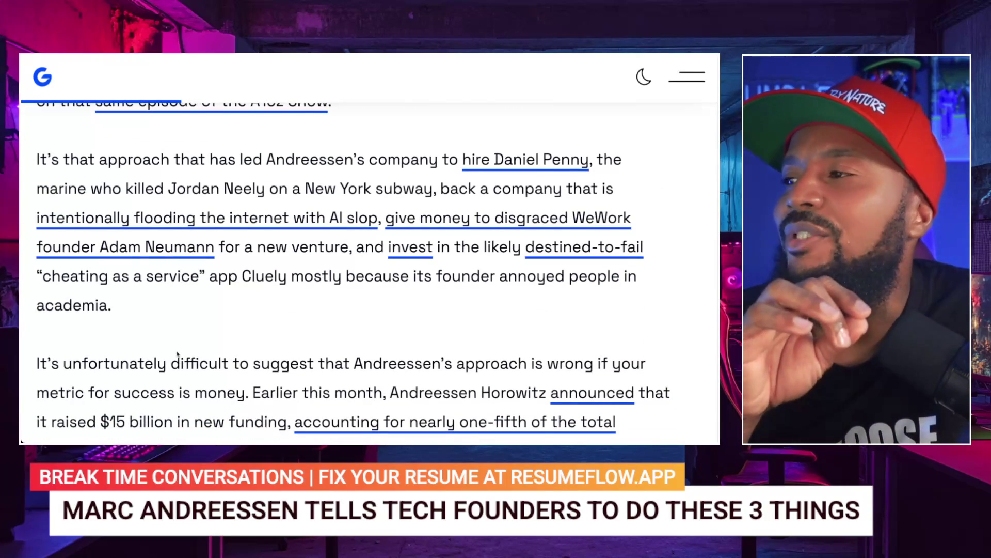
scroll(177, 353, "up", 3)
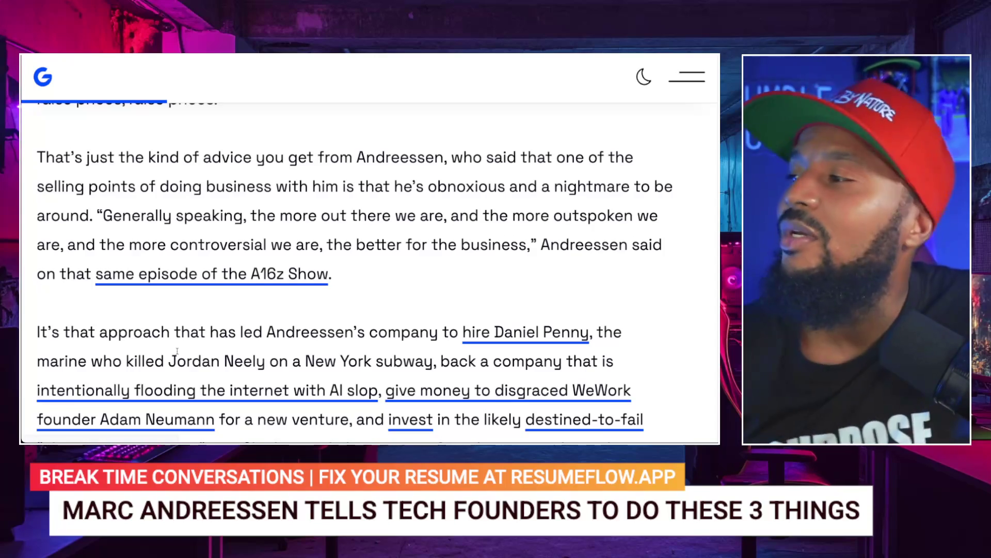
scroll(177, 351, "down", 3)
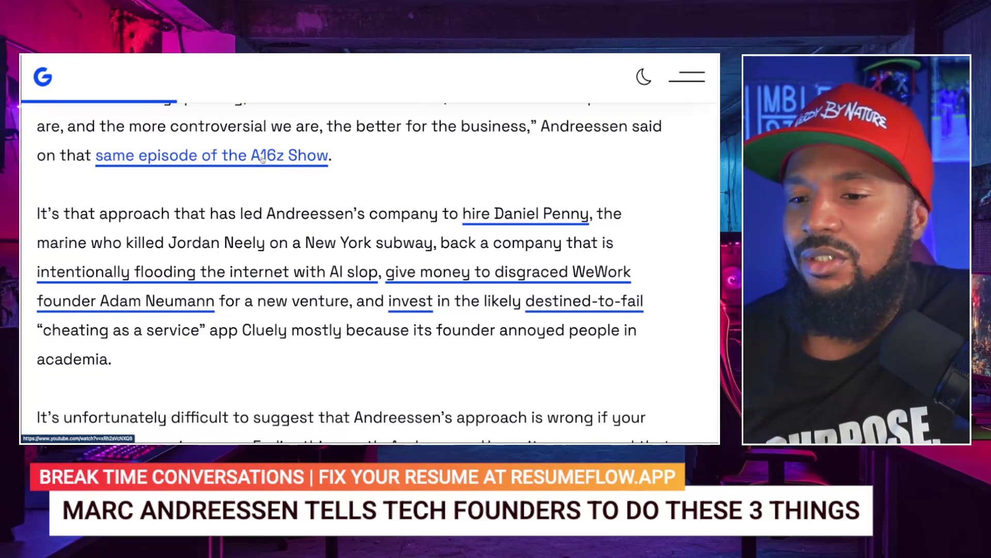
scroll(192, 218, "down", 1)
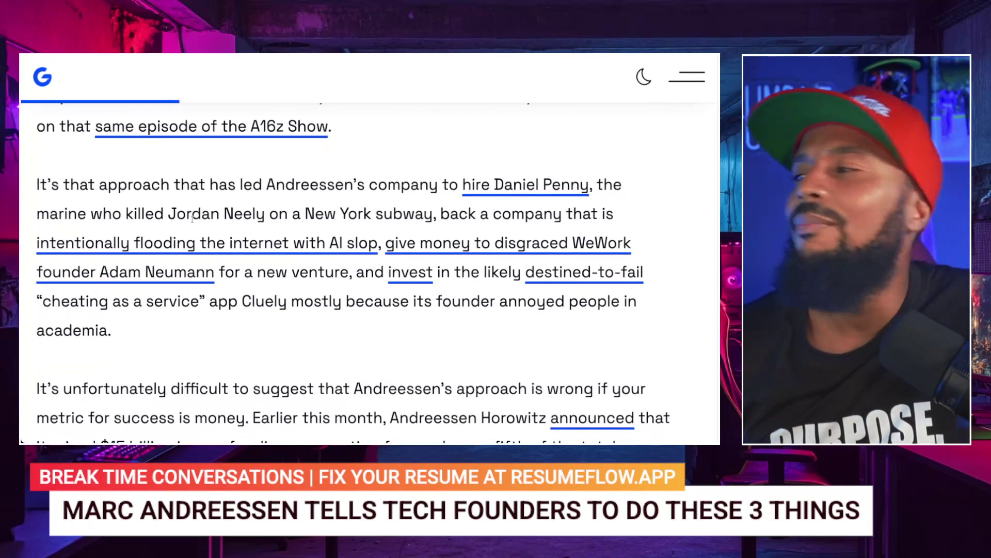
scroll(192, 219, "down", 1)
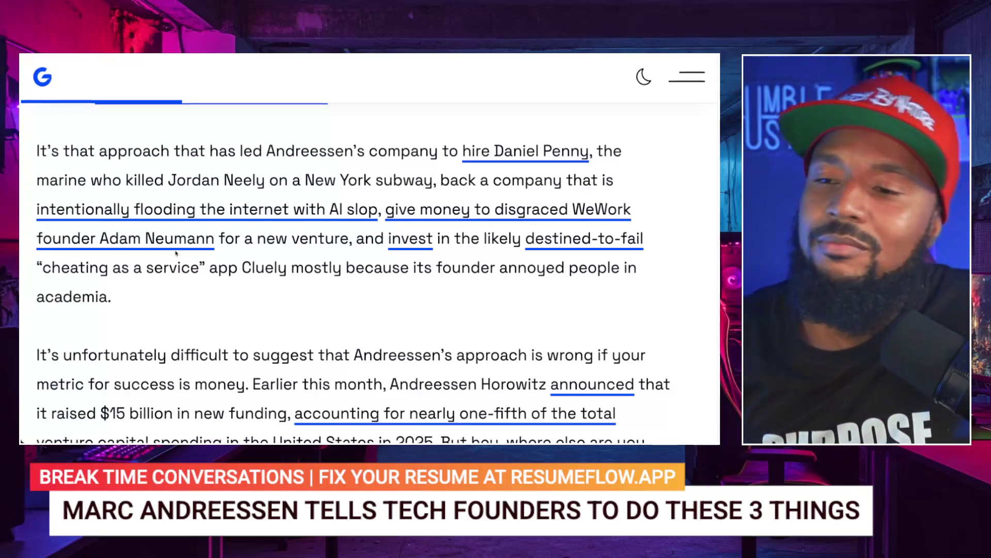
scroll(168, 271, "down", 3)
- Scroll down to the closing paragraph with the 'catastrophic failure' quote
scroll(177, 279, "down", 1)
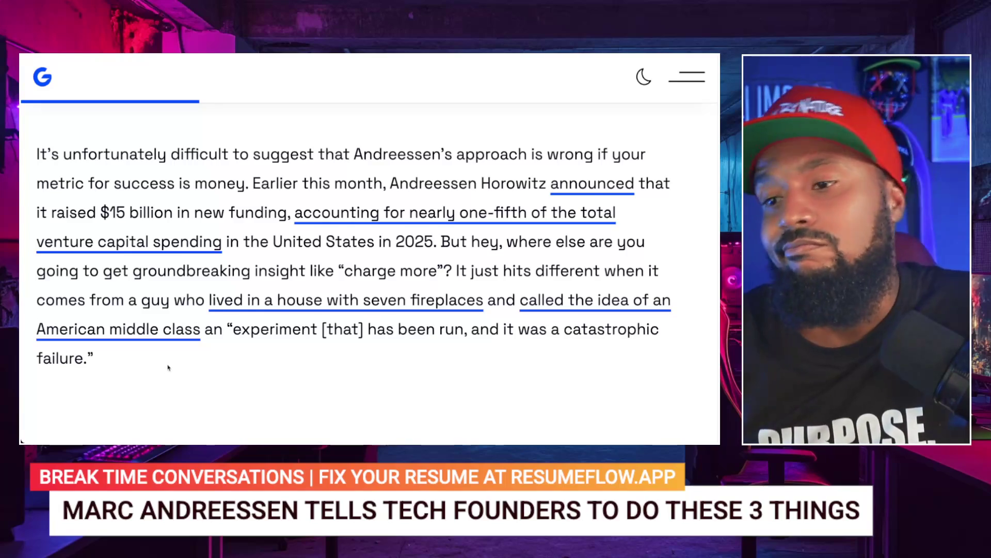
- Scroll past the end of the Gizmodo article and back up, before reaching the Jordan 11 Retro Low Snake Navy StockX listing
scroll(168, 368, "down", 2)
scroll(169, 368, "down", 10)
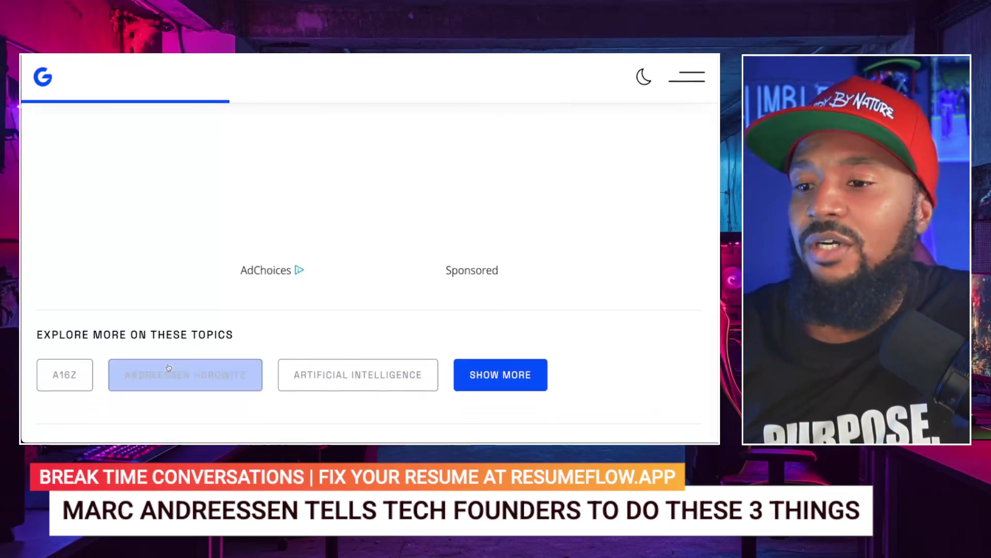
scroll(168, 368, "up", 8)
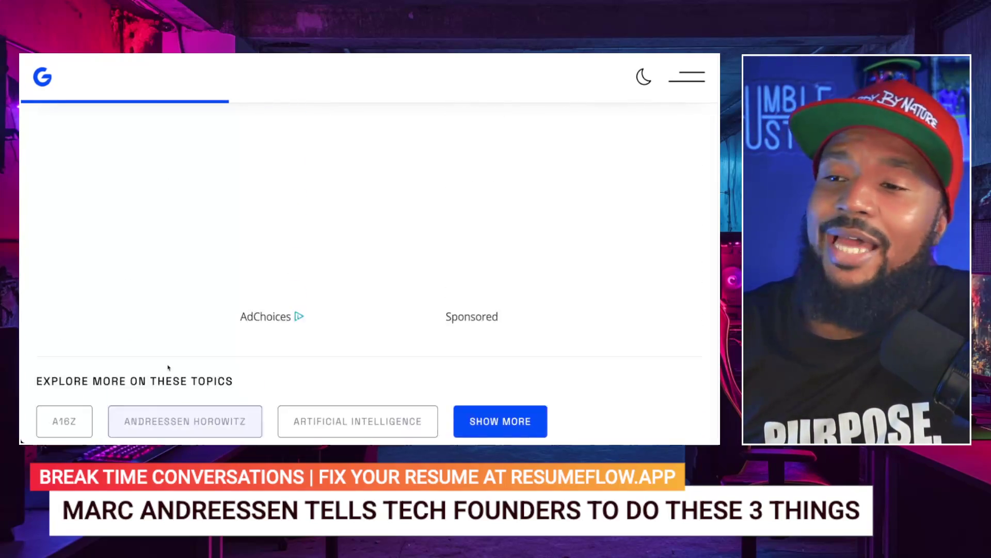
scroll(168, 367, "up", 5)
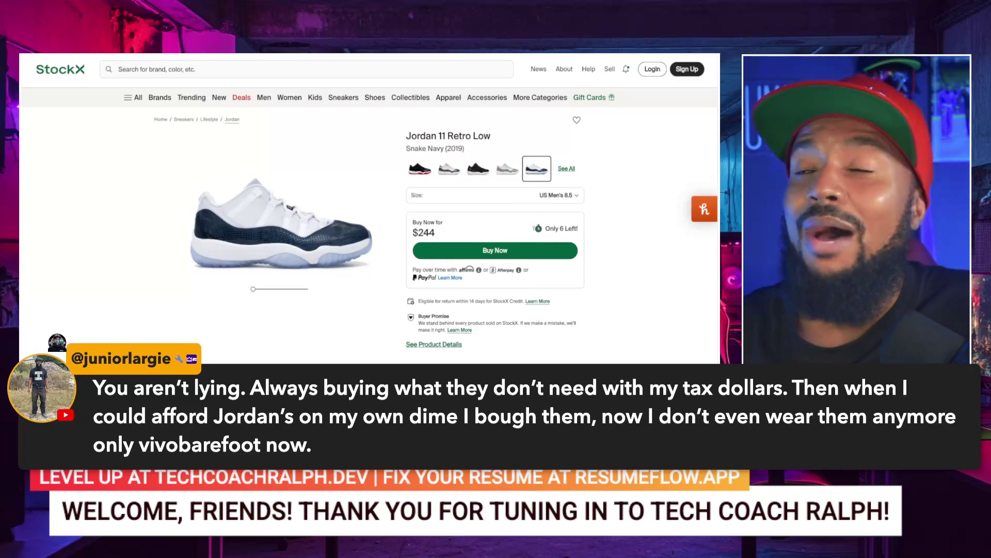
- Search Google for 'price of jordans through the years' from the address bar
key("ctrl+l")
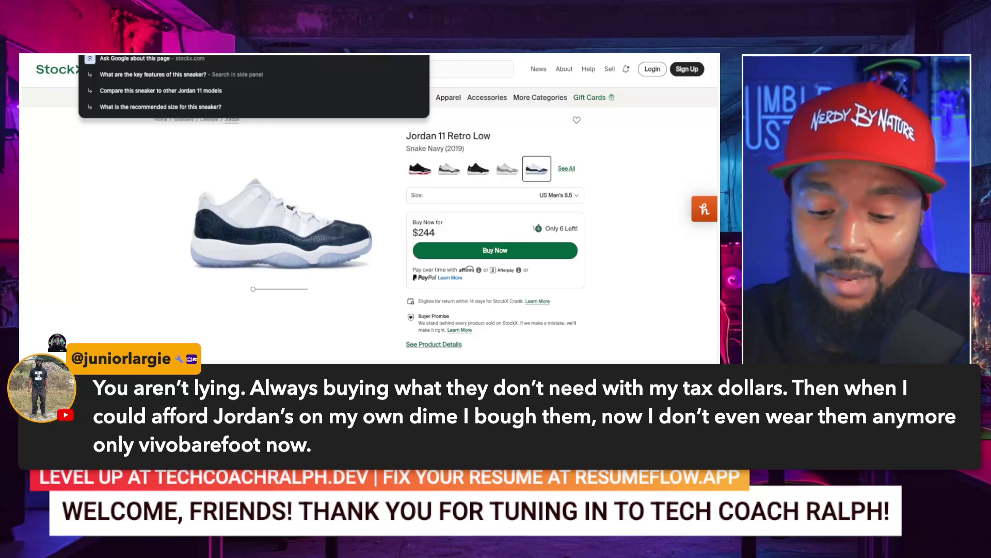
type("price of j")
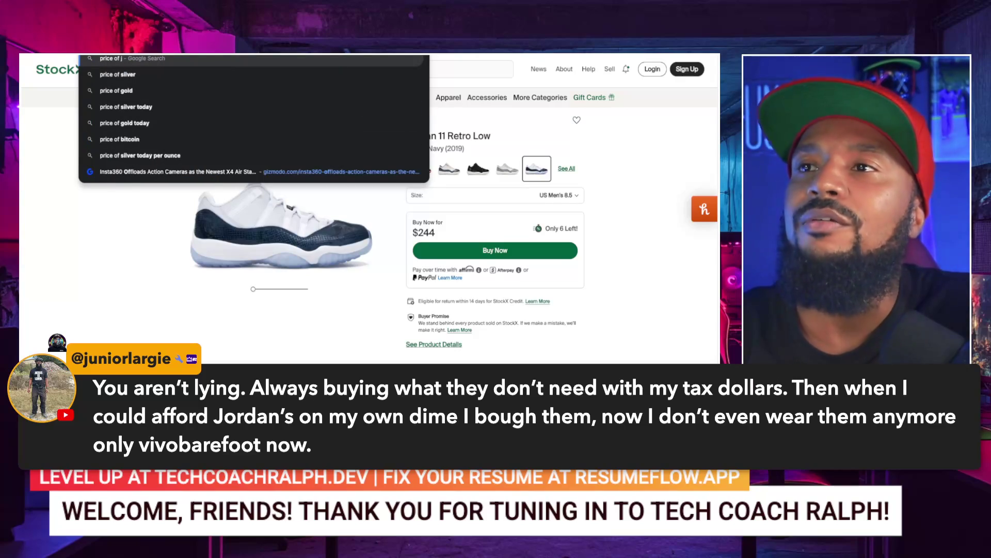
type("ordans throu")
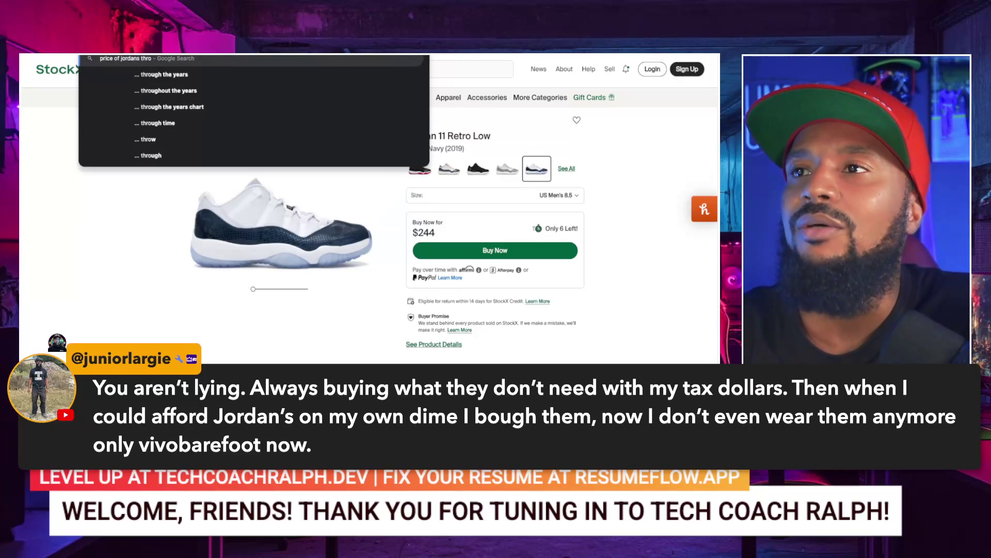
key("Down")
key("Return")
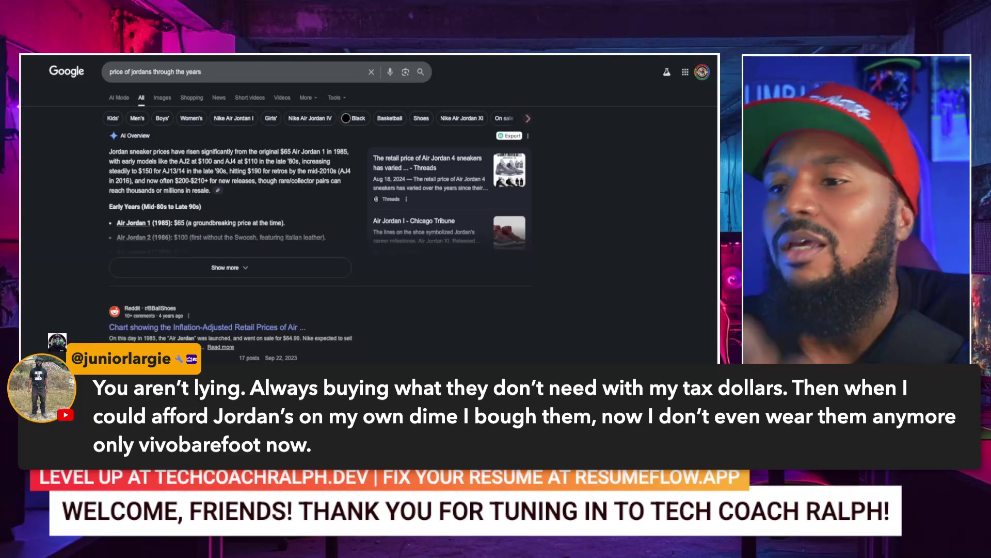
- Expand Google's AI Overview and scroll the Jordan prices by era, highlighting the $190 price
left_click(178, 264)
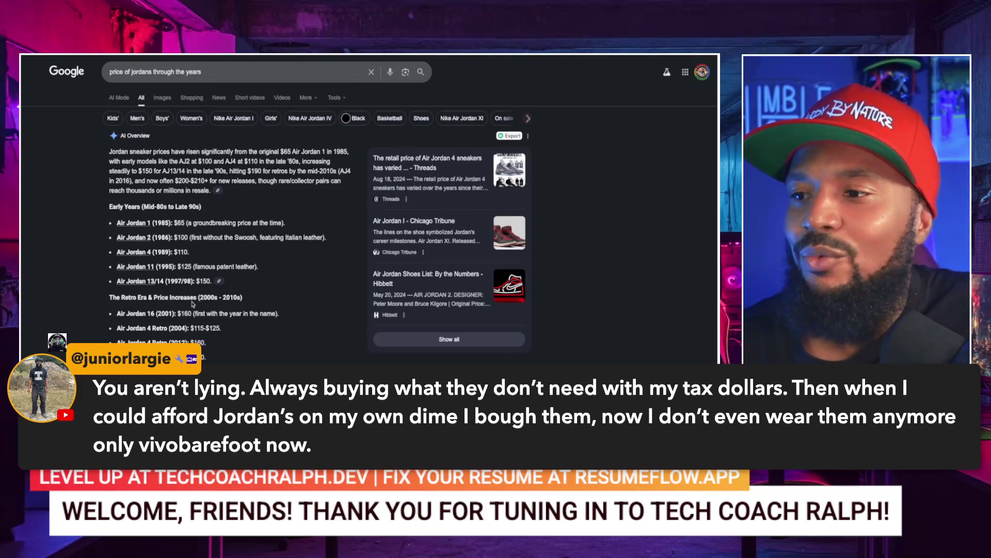
scroll(192, 305, "down", 1)
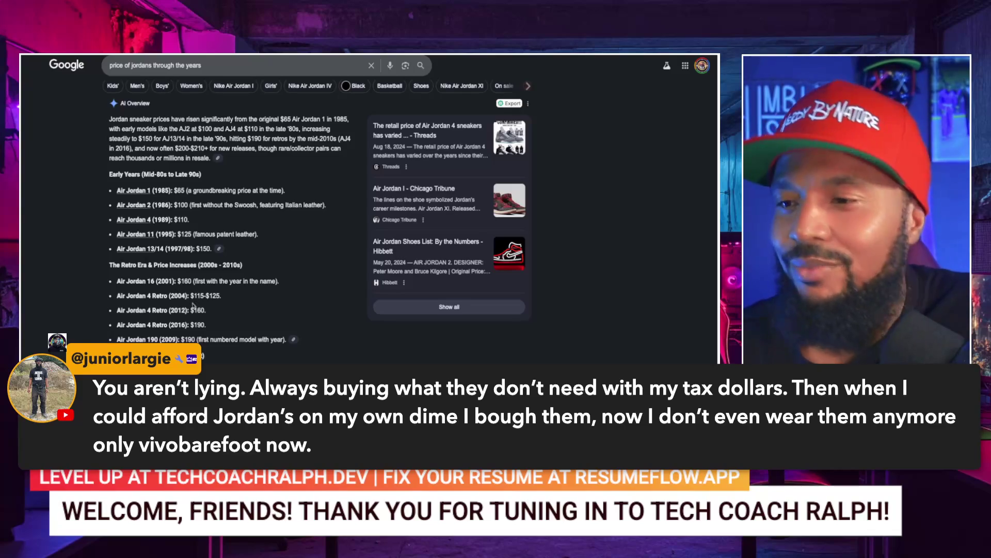
scroll(201, 321, "down", 1)
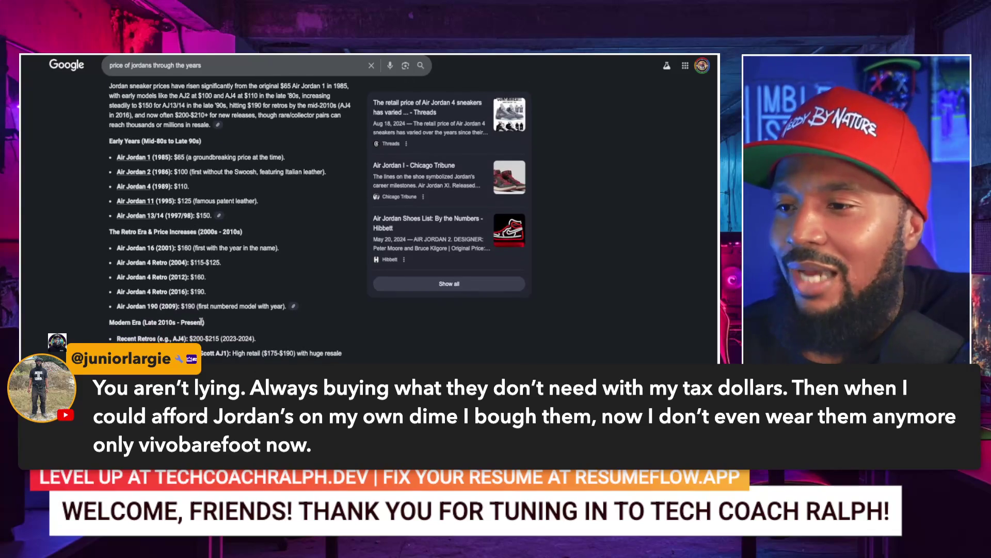
double_click(198, 292)
left_click(168, 319)
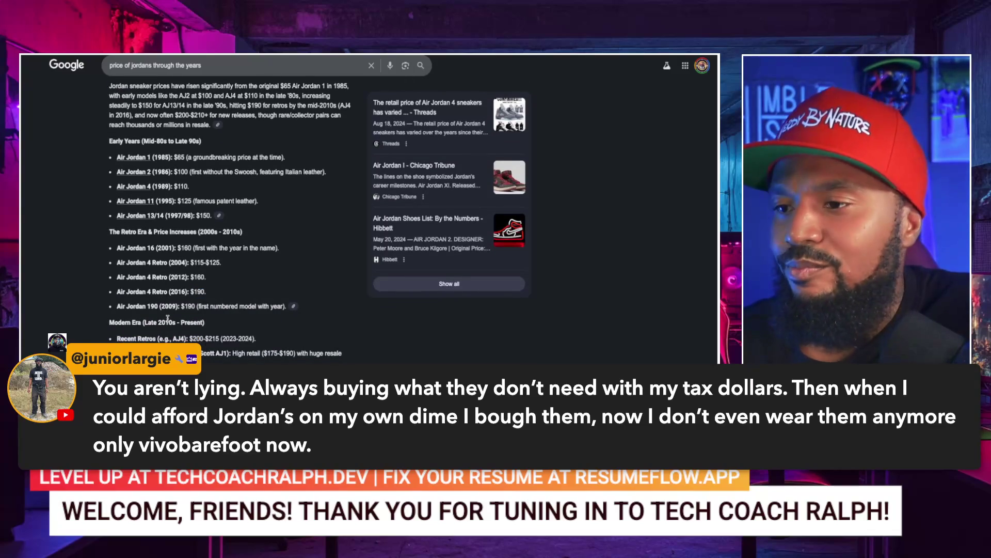
scroll(168, 319, "down", 1)
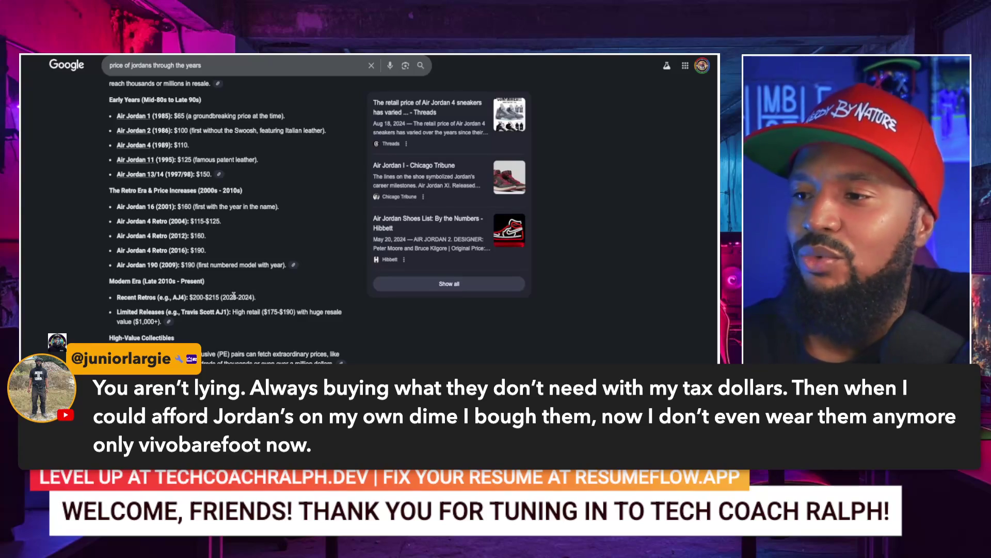
scroll(246, 295, "down", 2)
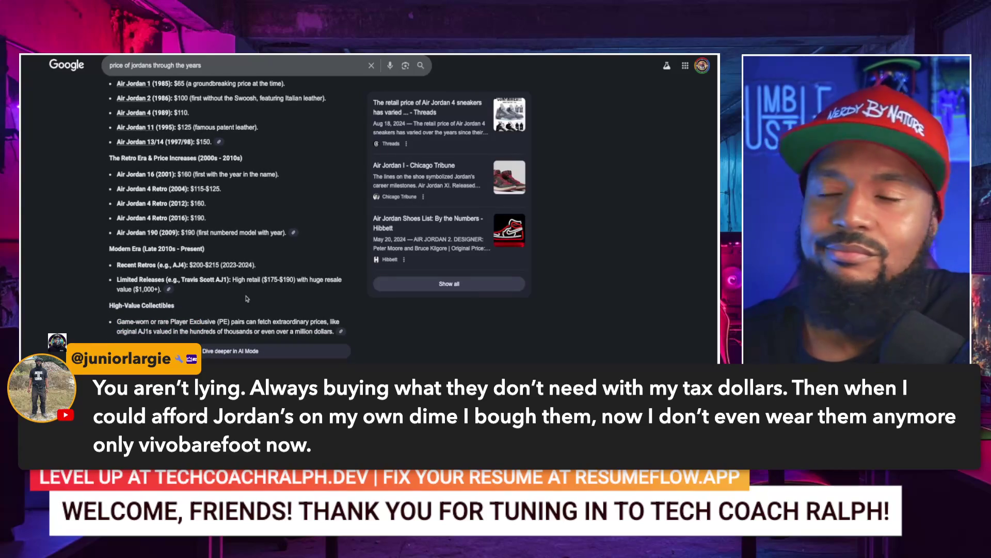
scroll(247, 298, "down", 2)
scroll(247, 299, "up", 3)
scroll(247, 298, "up", 5)
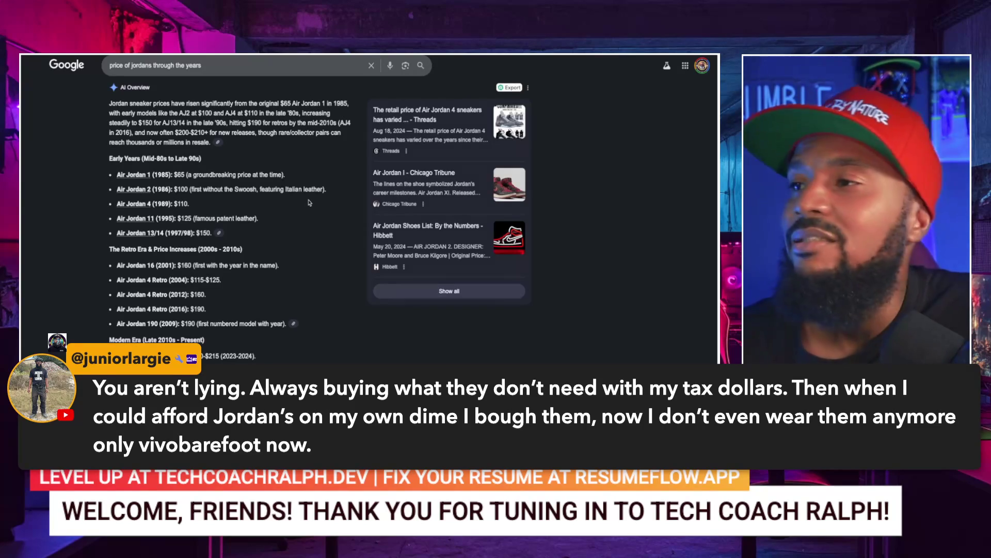
- Replace the Google query with 'hightop patent leather jordans' and search
triple_click(218, 67)
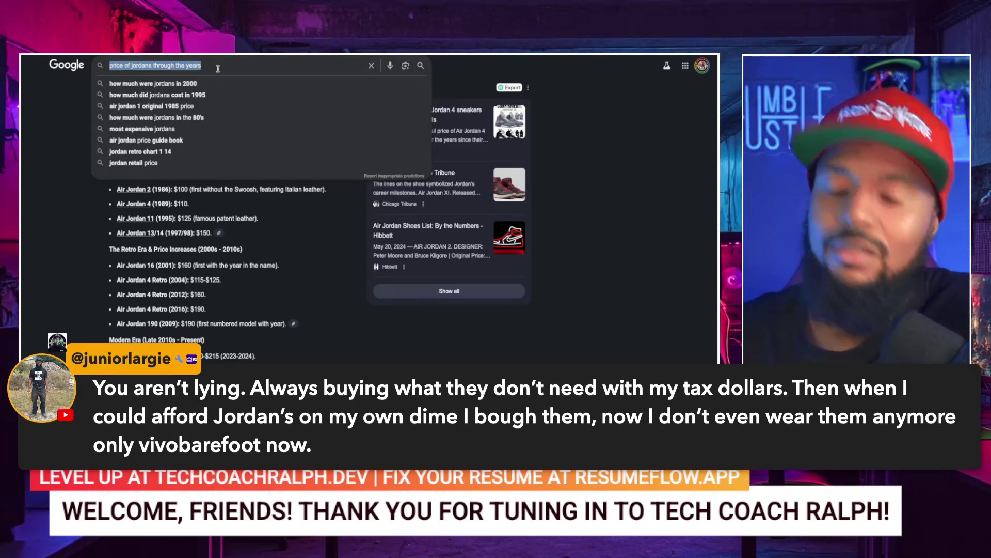
type("hightop")
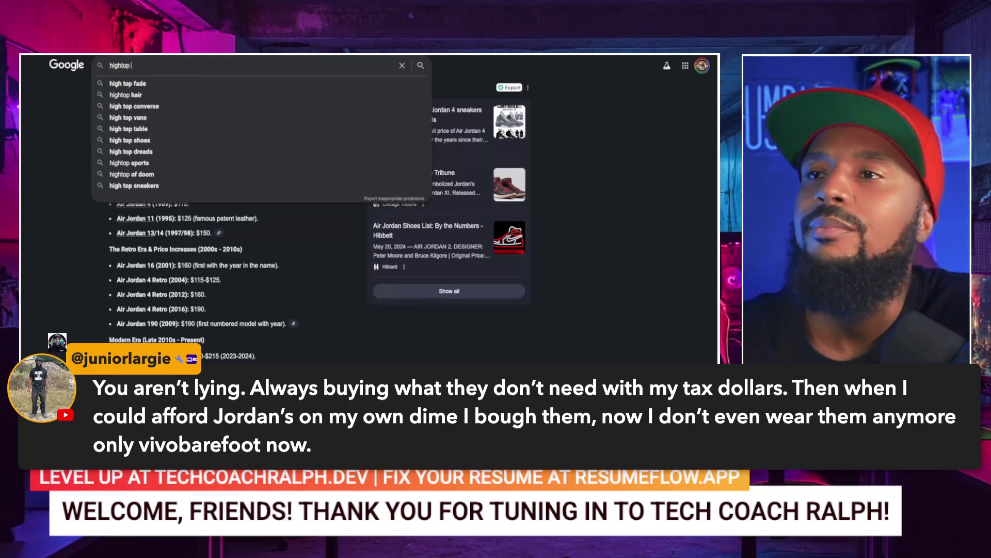
type(" patent leather jordans")
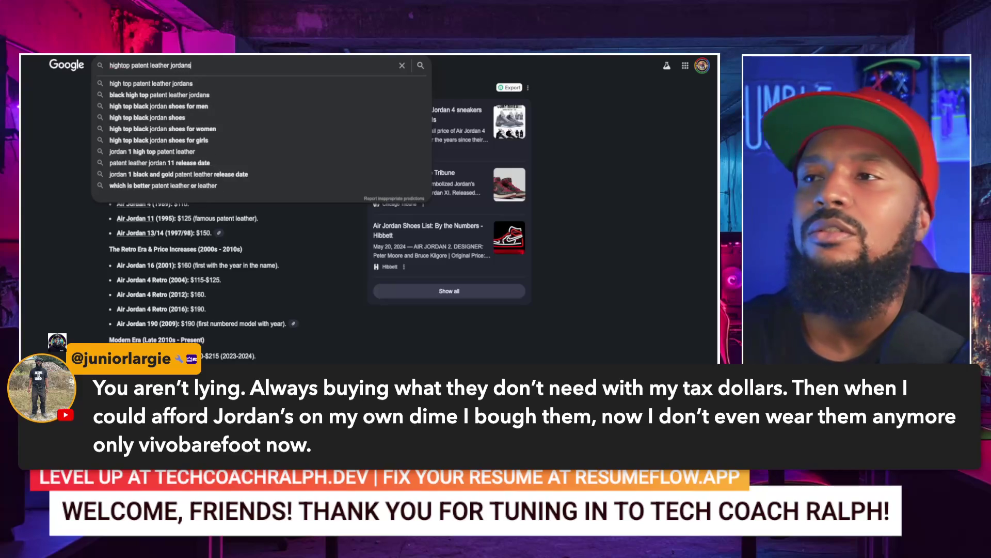
key("Return")
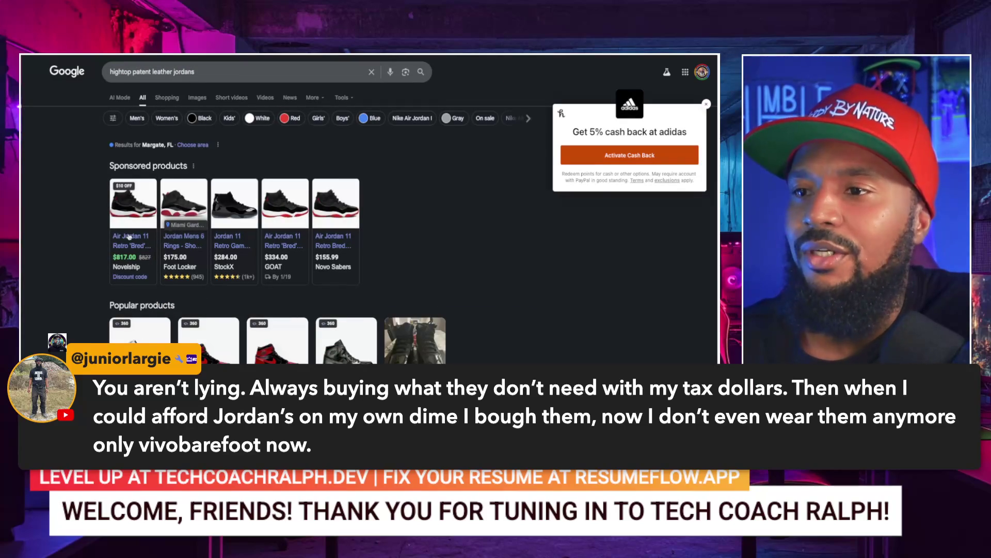
- Preview the sponsored Jordan product cards in the search results
mouse_move(133, 247)
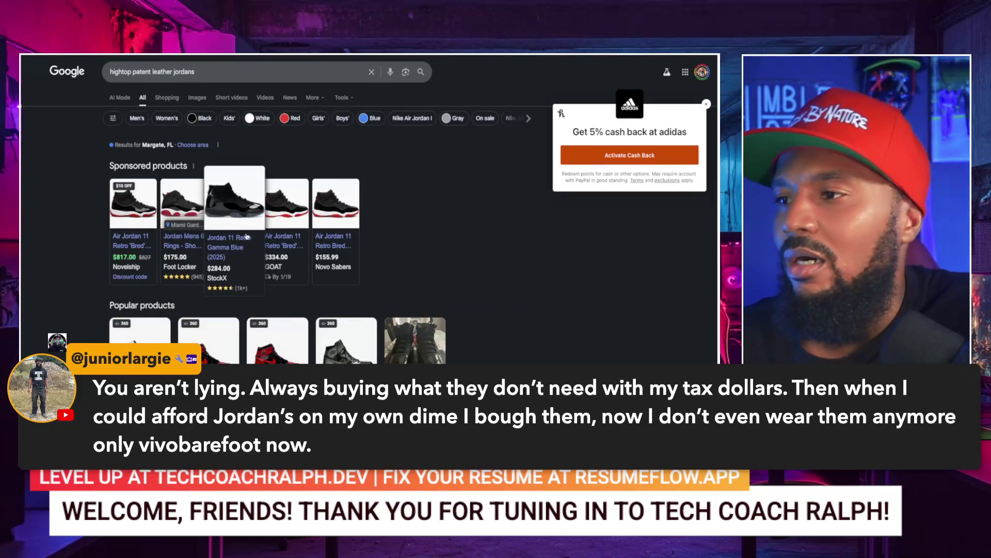
mouse_move(187, 221)
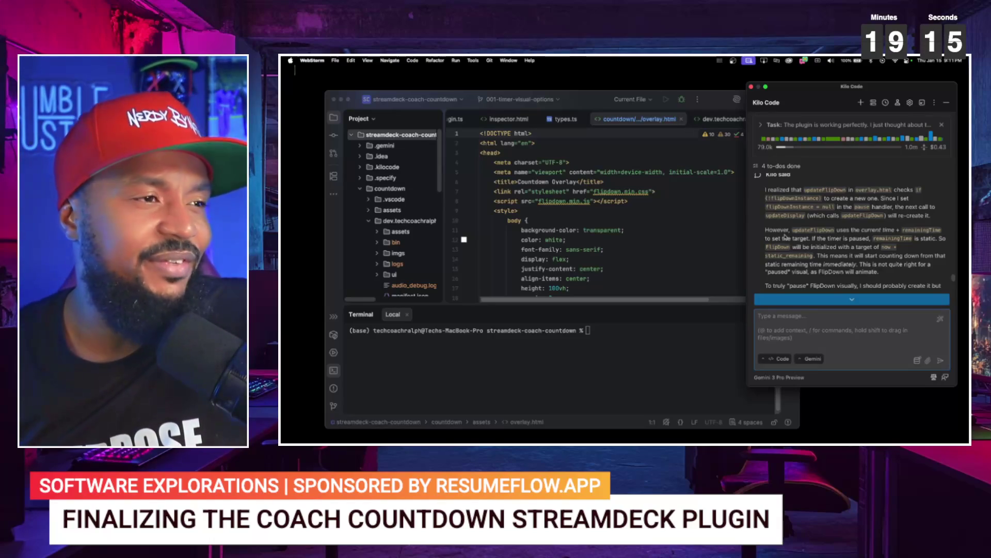
scroll(798, 214, "down", 2)
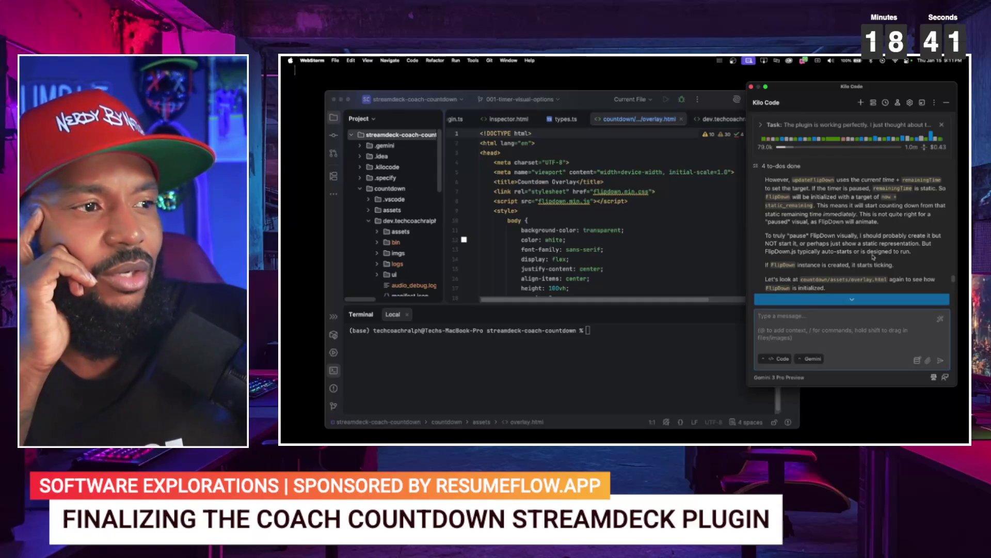
scroll(872, 257, "down", 1)
scroll(872, 256, "down", 1)
scroll(872, 257, "down", 1)
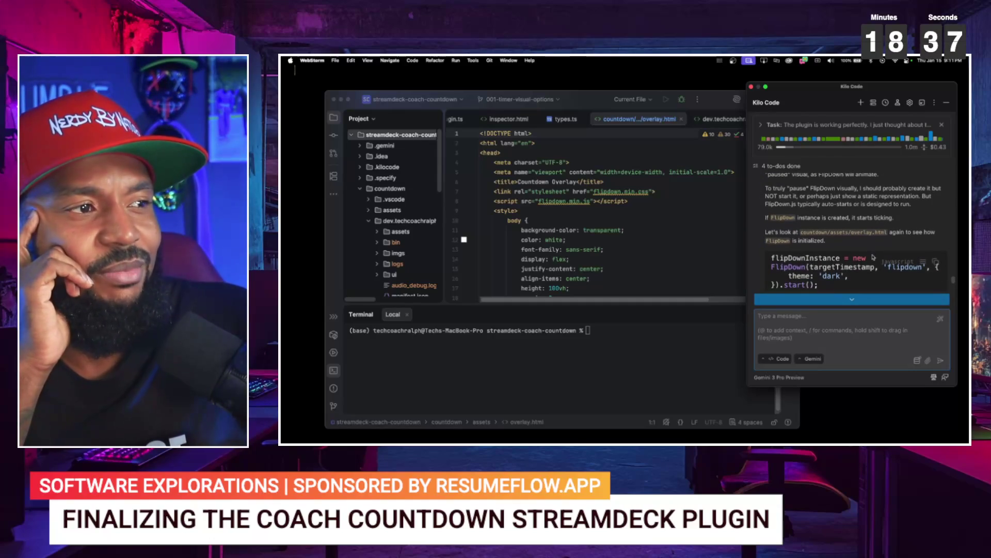
scroll(872, 257, "down", 1)
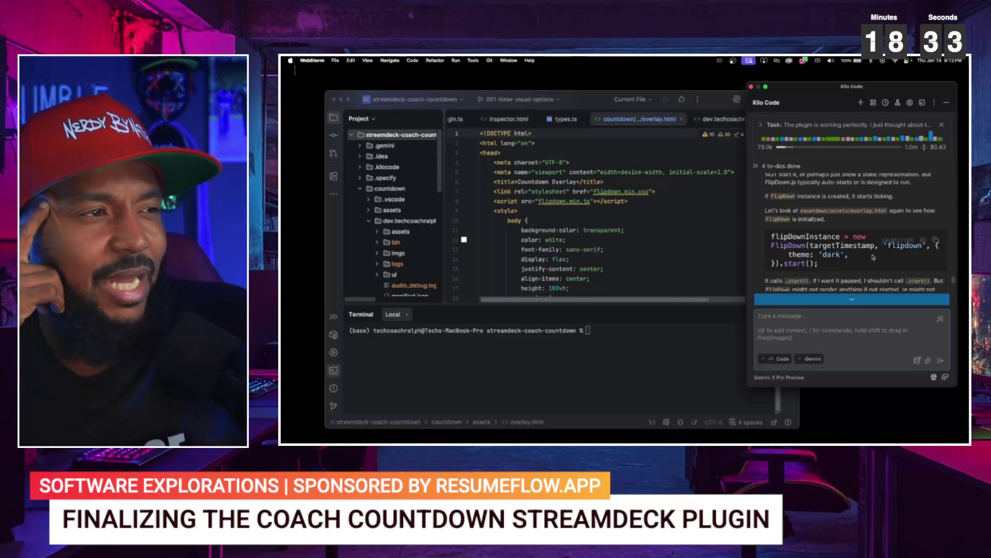
scroll(872, 257, "down", 1)
scroll(872, 256, "down", 3)
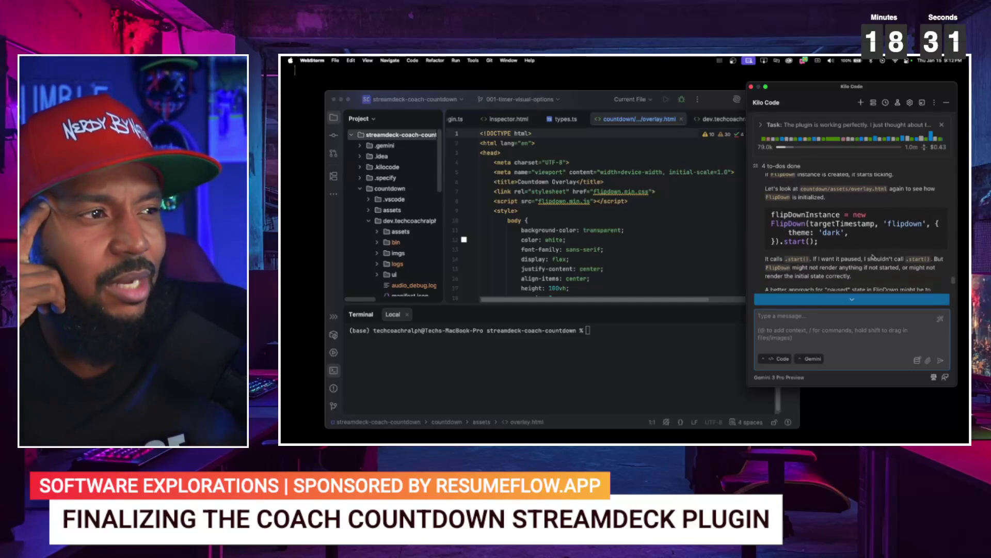
scroll(873, 257, "down", 1)
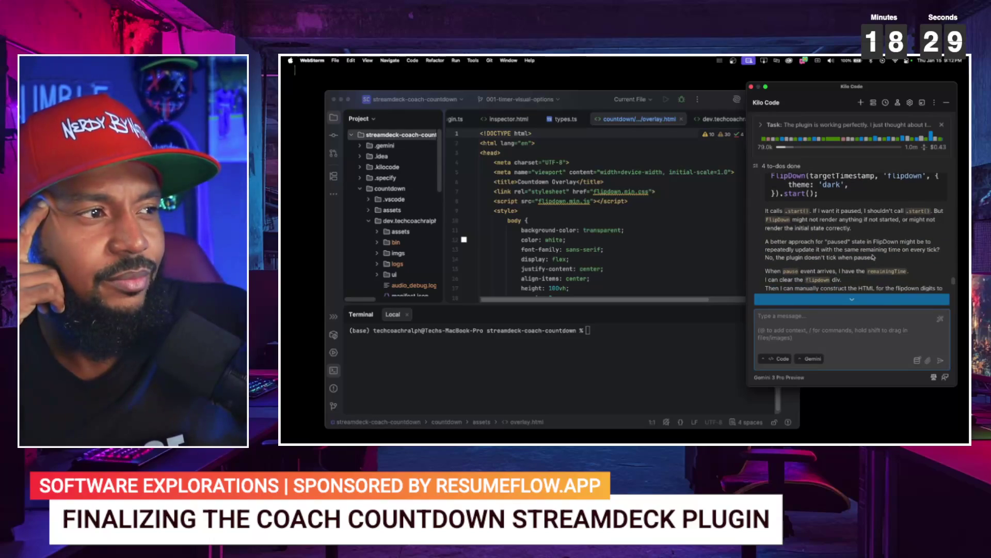
scroll(873, 257, "down", 1)
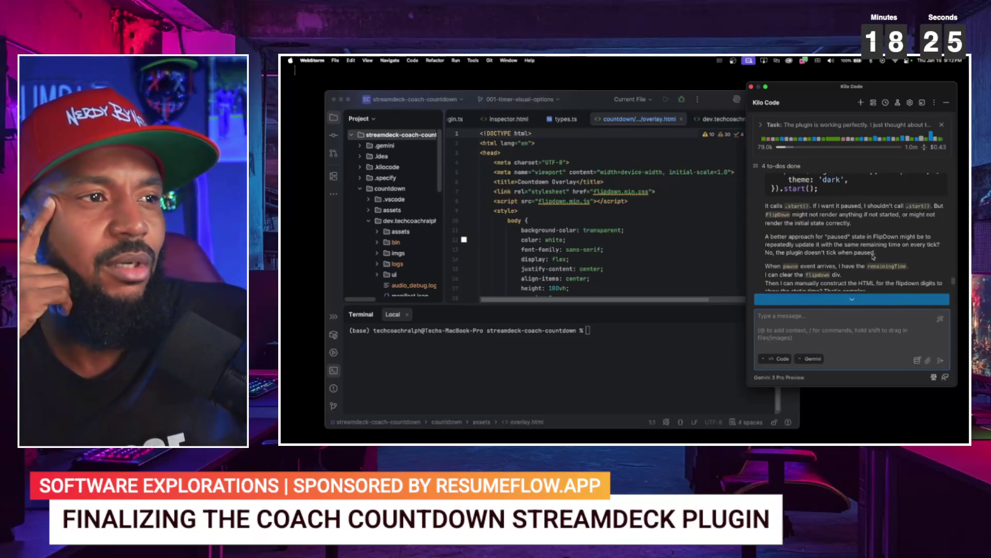
scroll(873, 257, "down", 1)
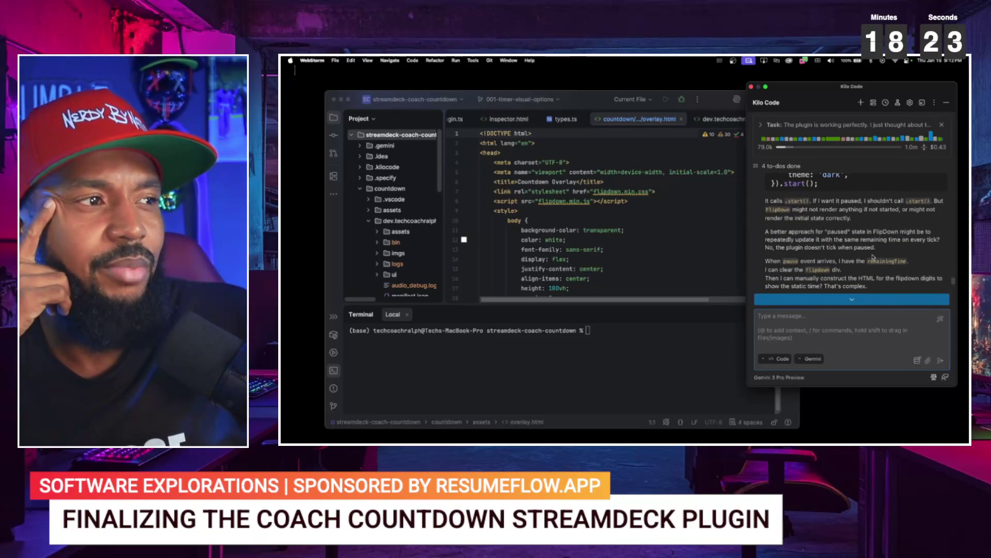
scroll(873, 257, "down", 1)
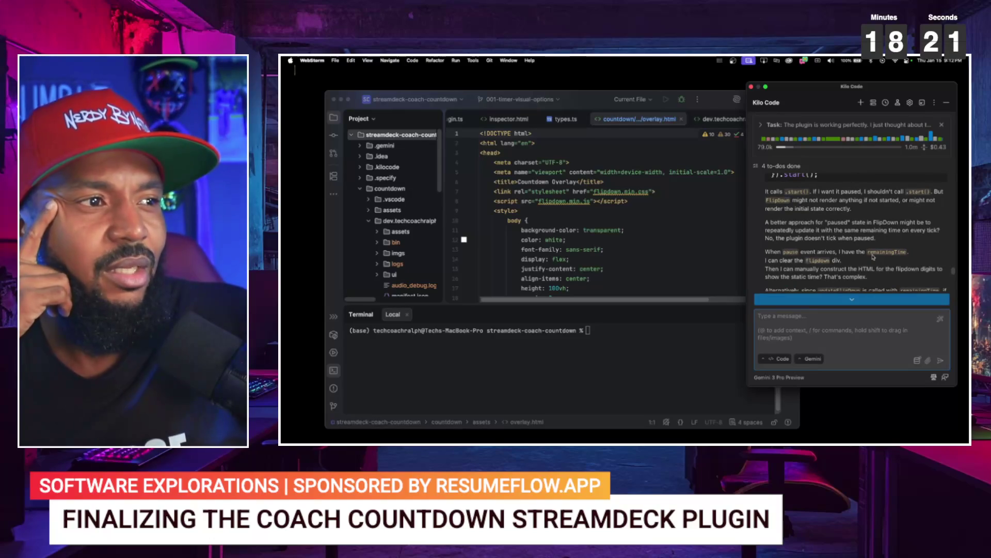
scroll(872, 257, "down", 1)
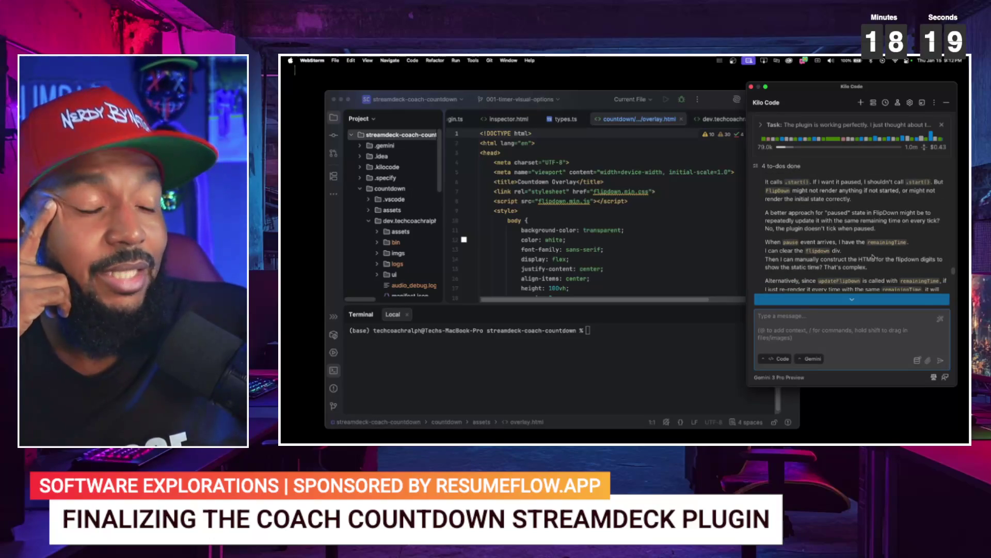
scroll(872, 257, "down", 1)
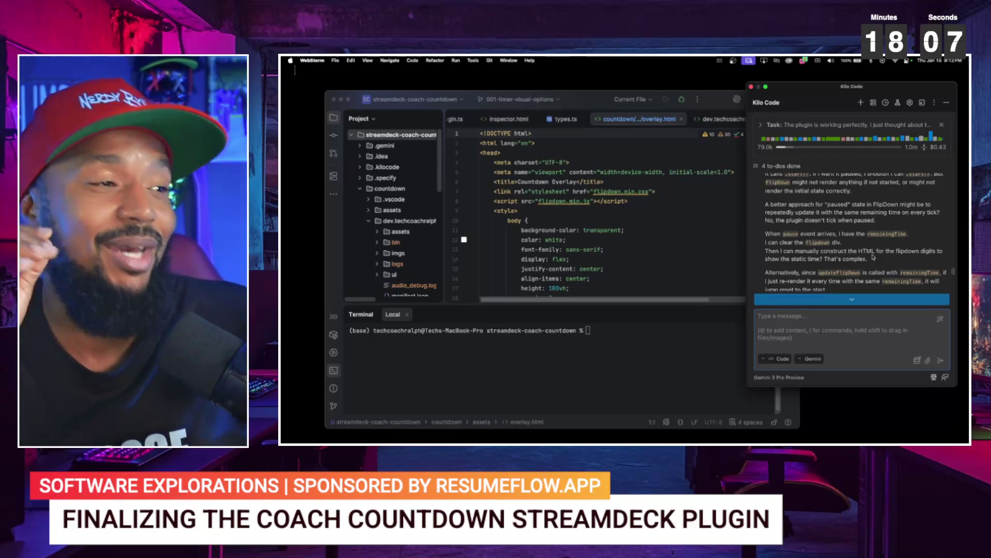
scroll(873, 257, "down", 1)
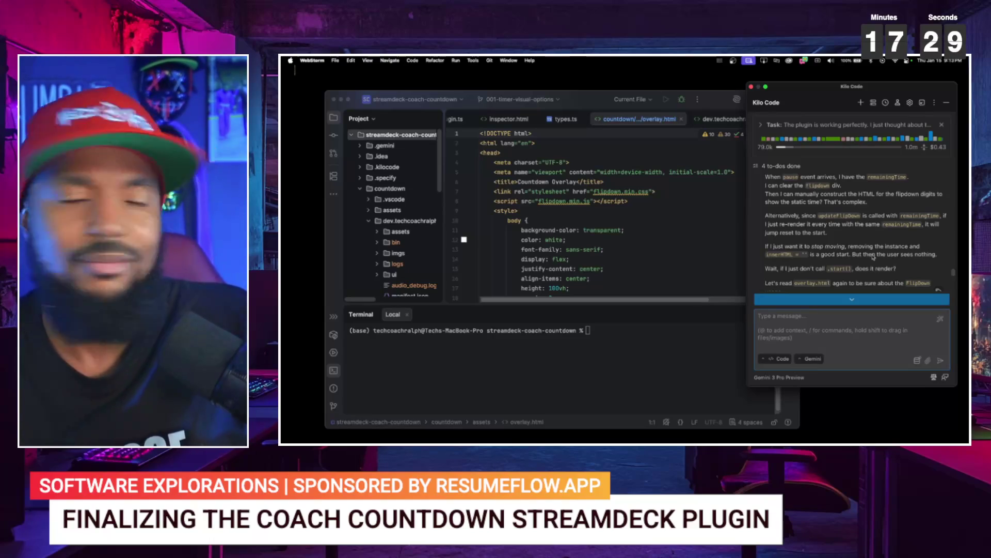
scroll(873, 256, "down", 1)
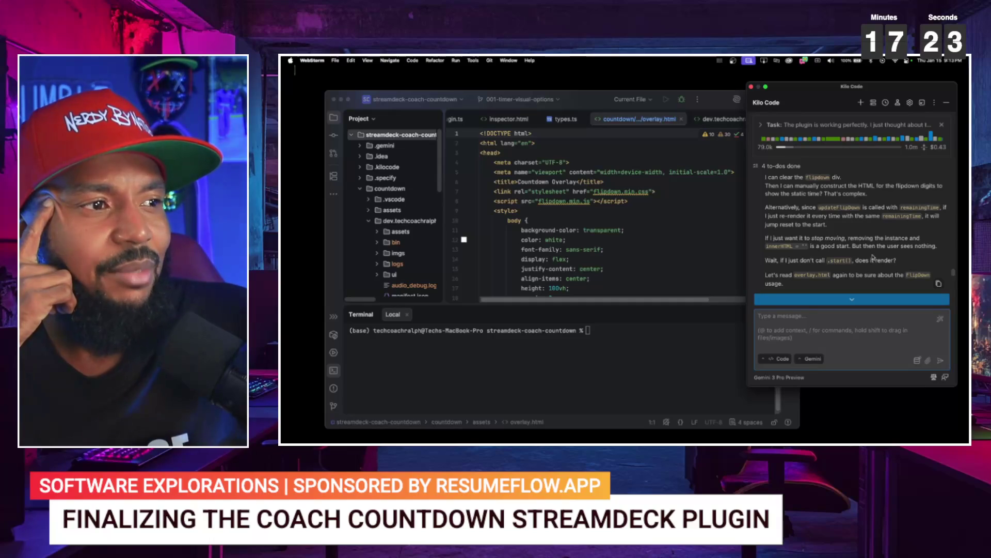
scroll(873, 257, "down", 1)
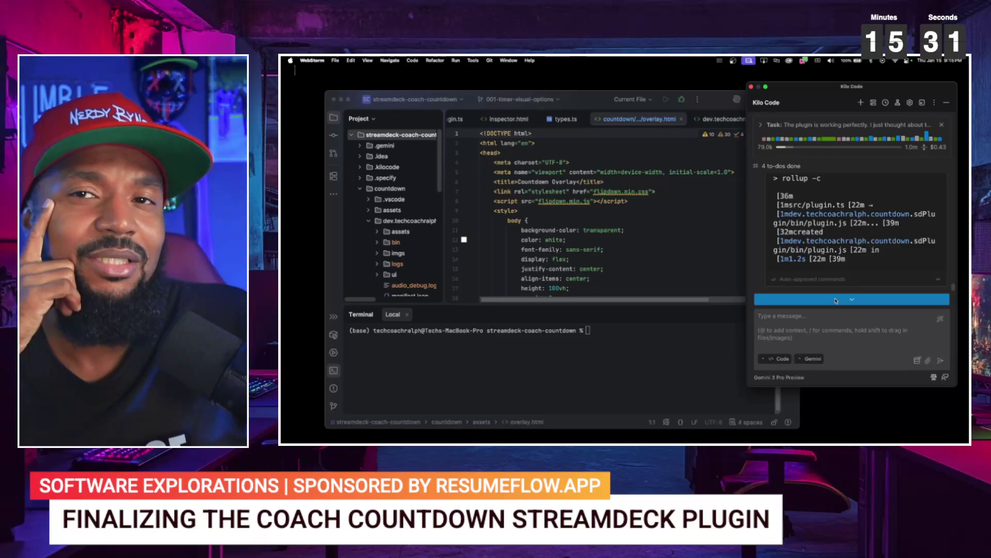
- Jump to Kilo Code's latest rollup build output in the chat
left_click(836, 301)
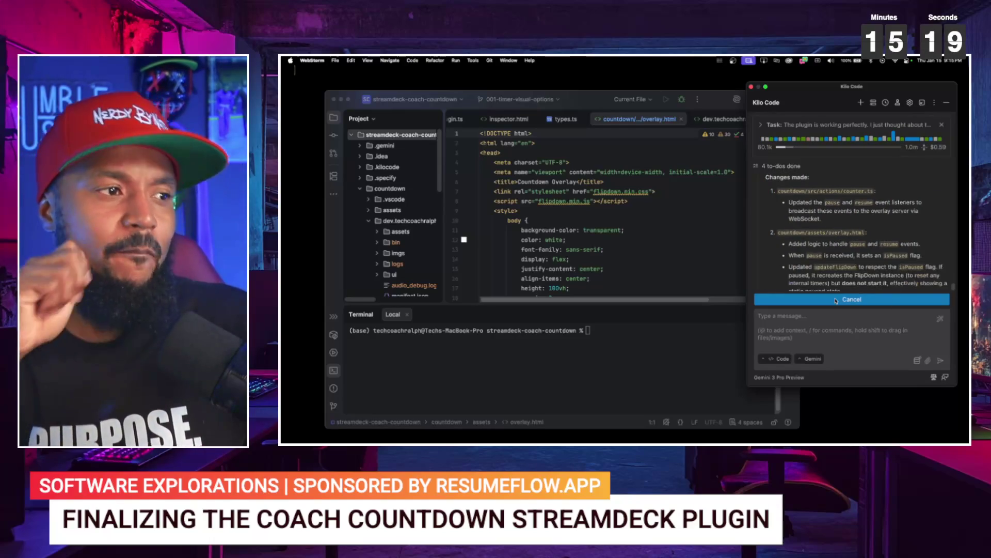
- Approve Kilo Code reading countdown/rollup.config.mjs to finish the pause/resume changes
left_click(836, 300)
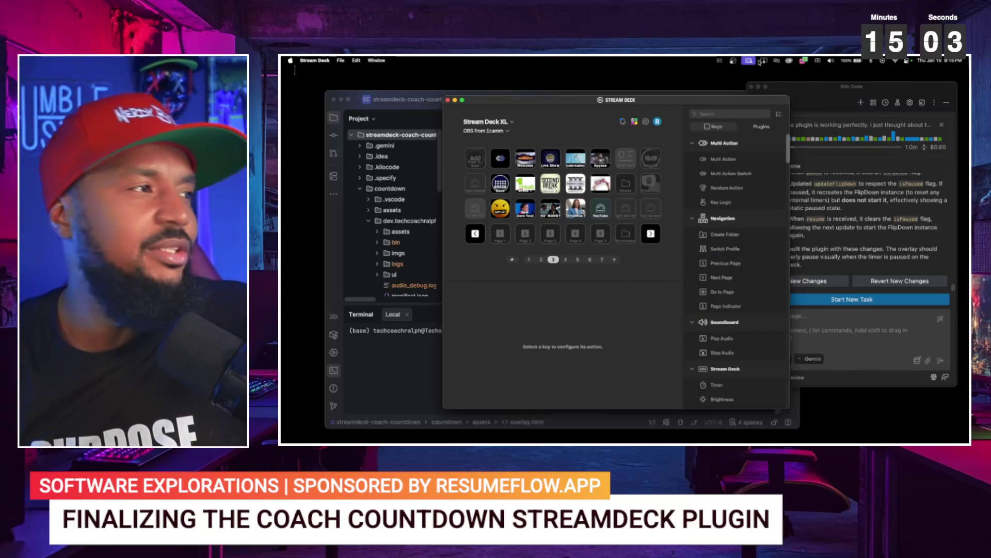
- Quit and relaunch Stream Deck so it reloads the rebuilt countdown plugin
left_click(314, 61)
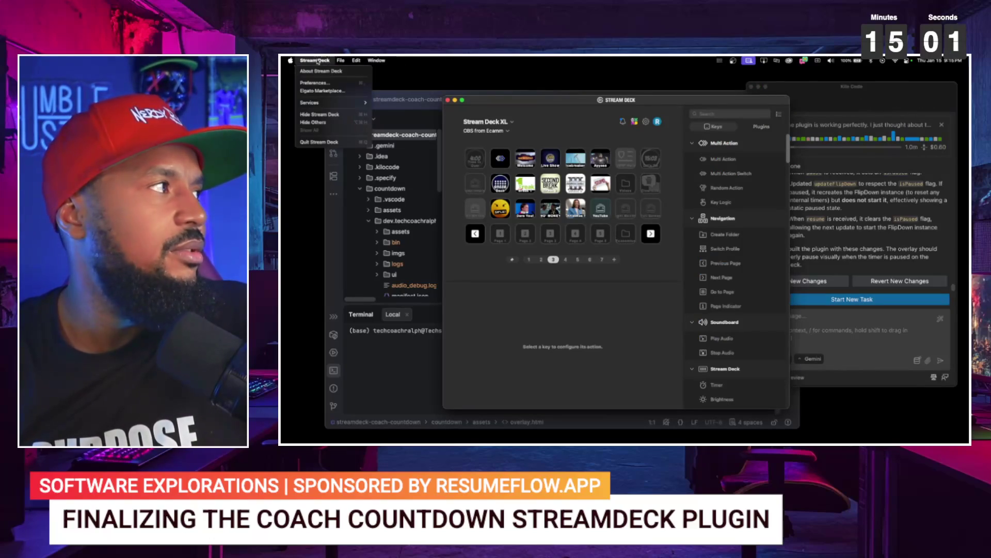
left_click(321, 142)
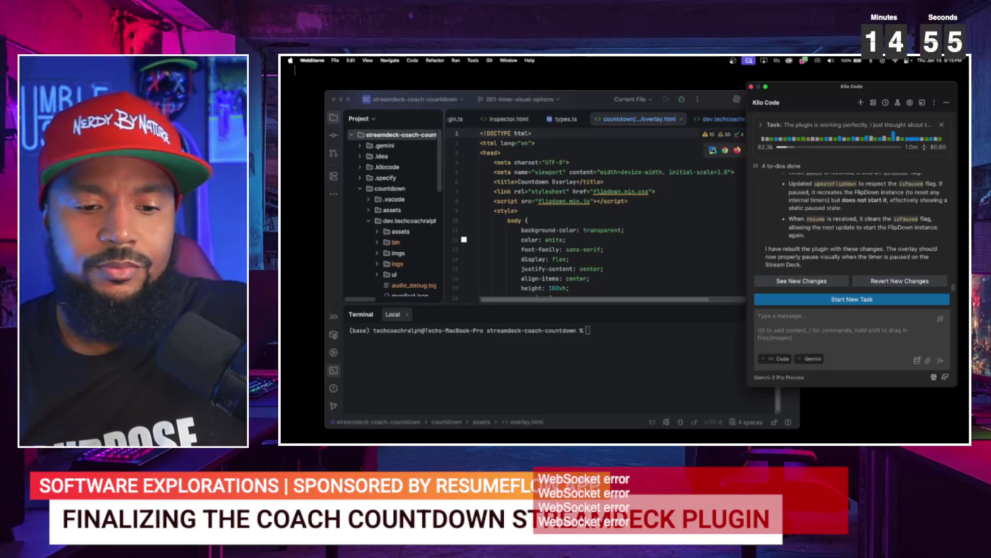
key("super+Tab")
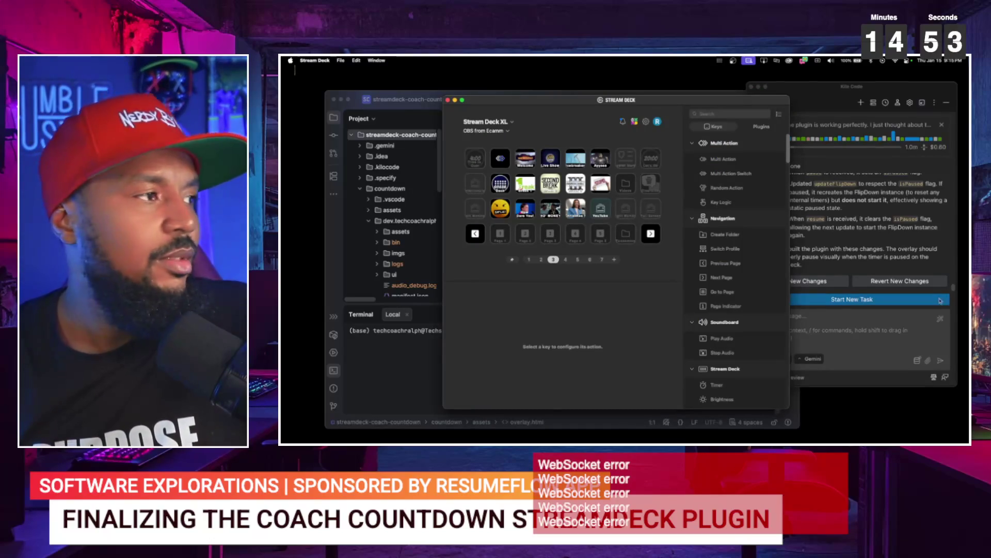
- Set the Coach Countdown key's Minutes to 15, then go to page 6
left_click(650, 155)
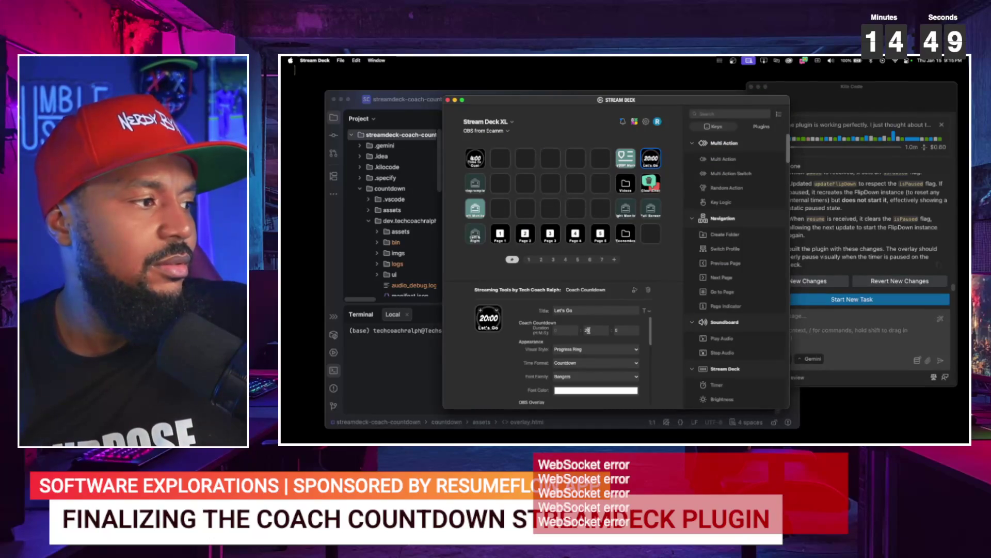
type("15")
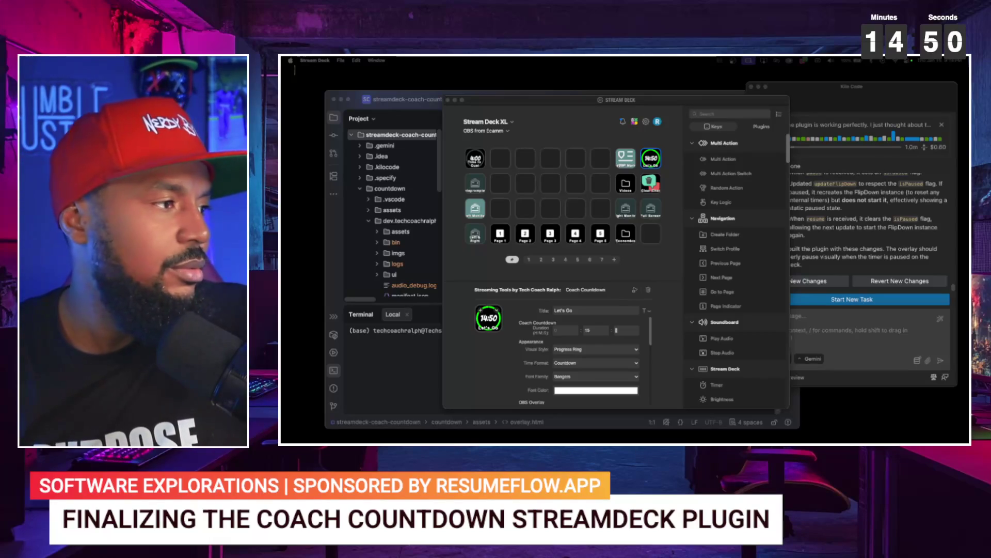
left_click(590, 259)
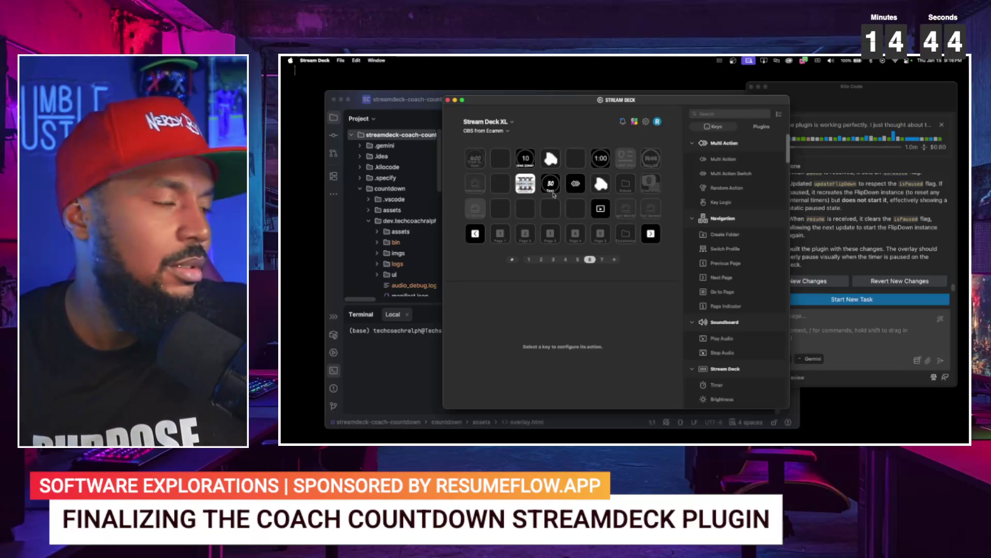
- Start and pause the page-6 countdown key, then return to the Kilo Code message box
left_click(551, 190)
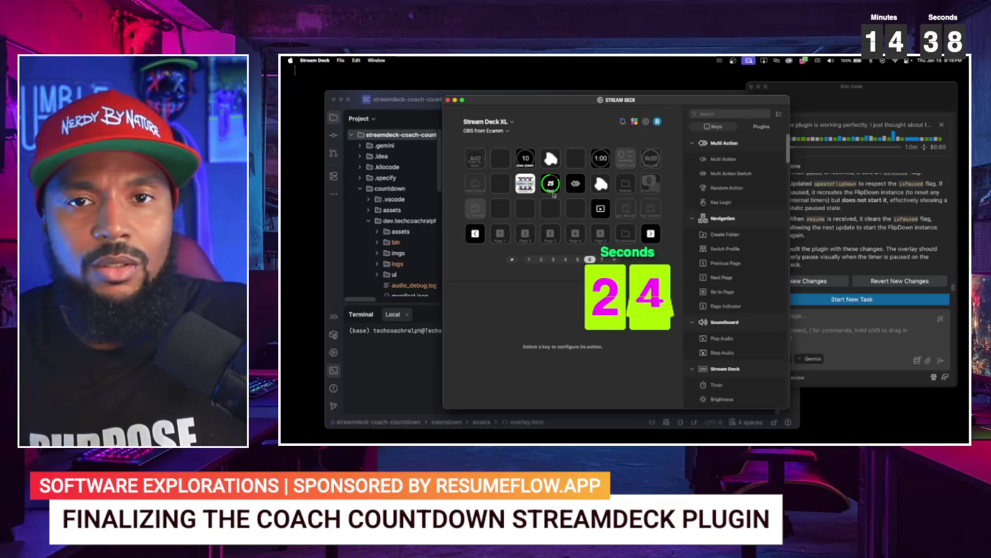
left_click(551, 185)
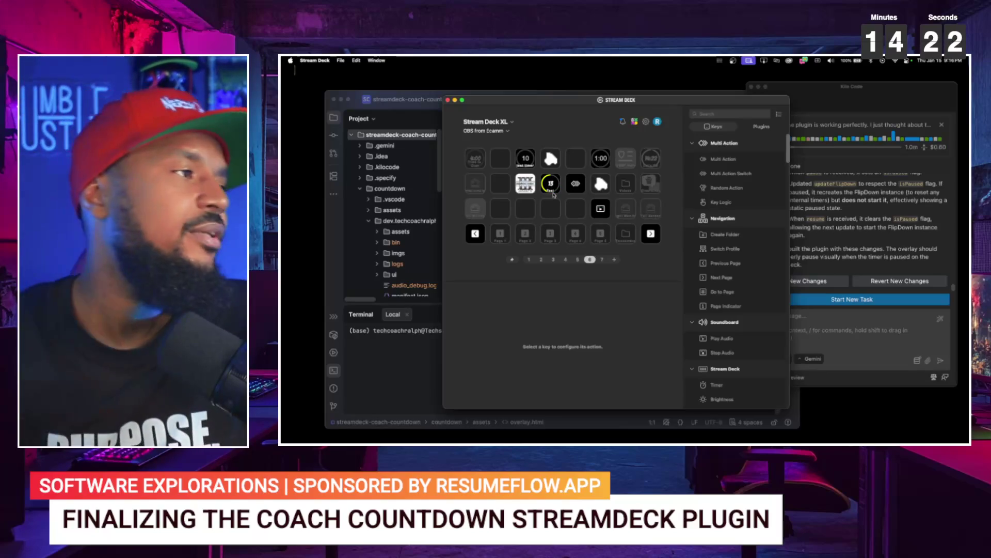
left_click(810, 325)
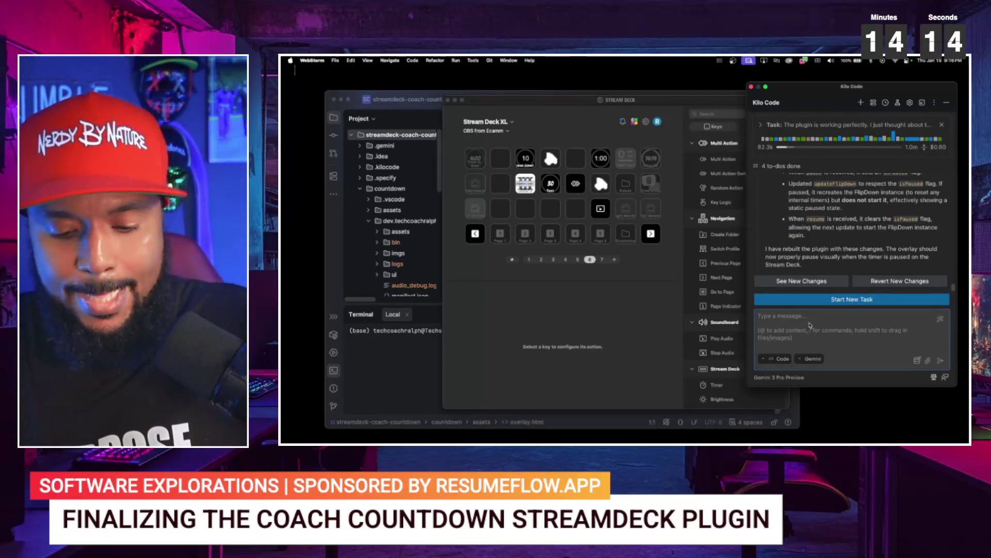
- Type 'when we press the pause button' as a new Kilo Code message
type("when we")
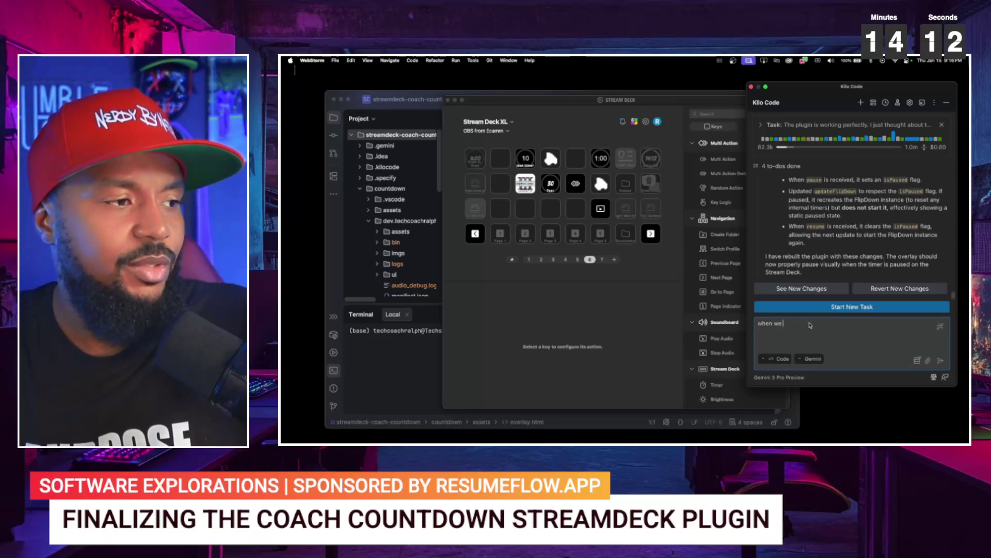
type(" press the")
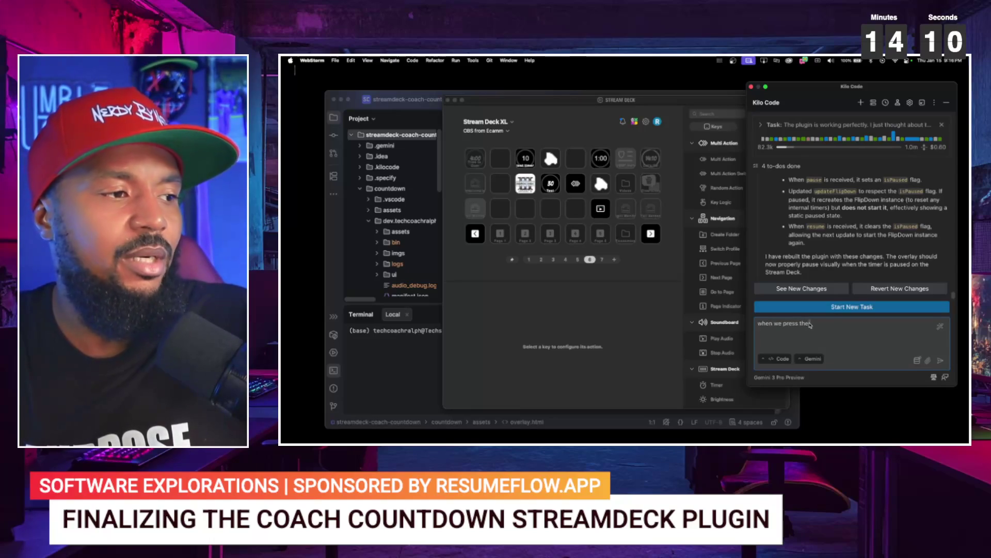
type(" pause but")
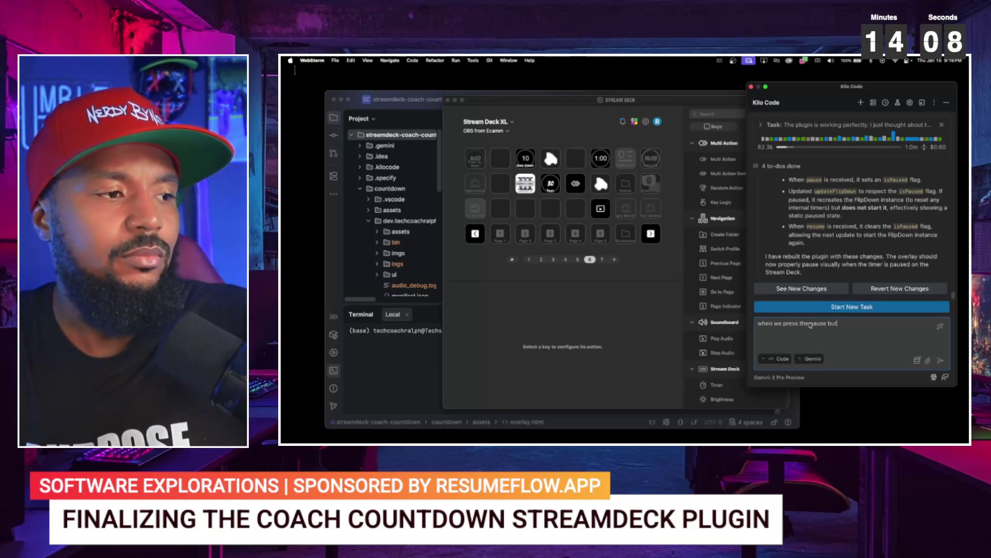
type("ton, the flipper")
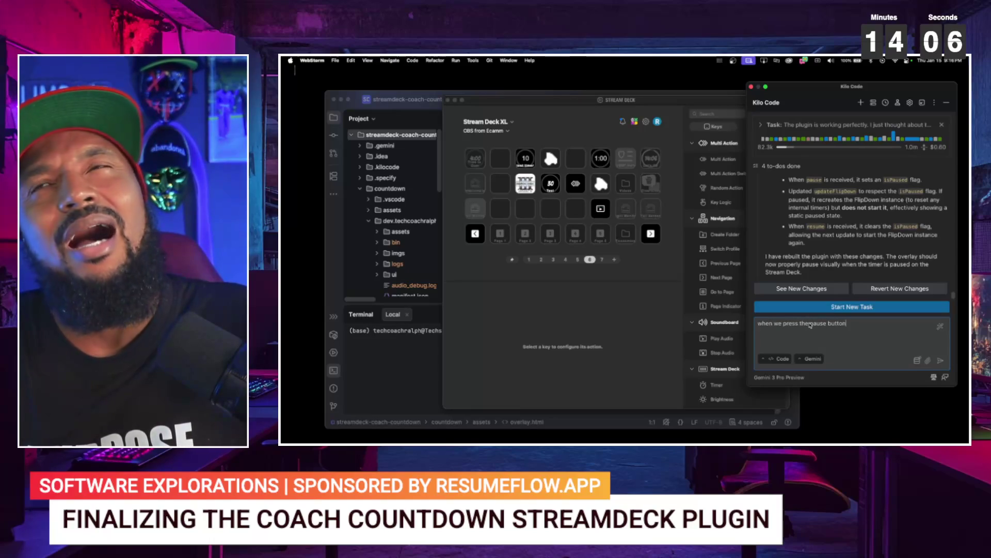
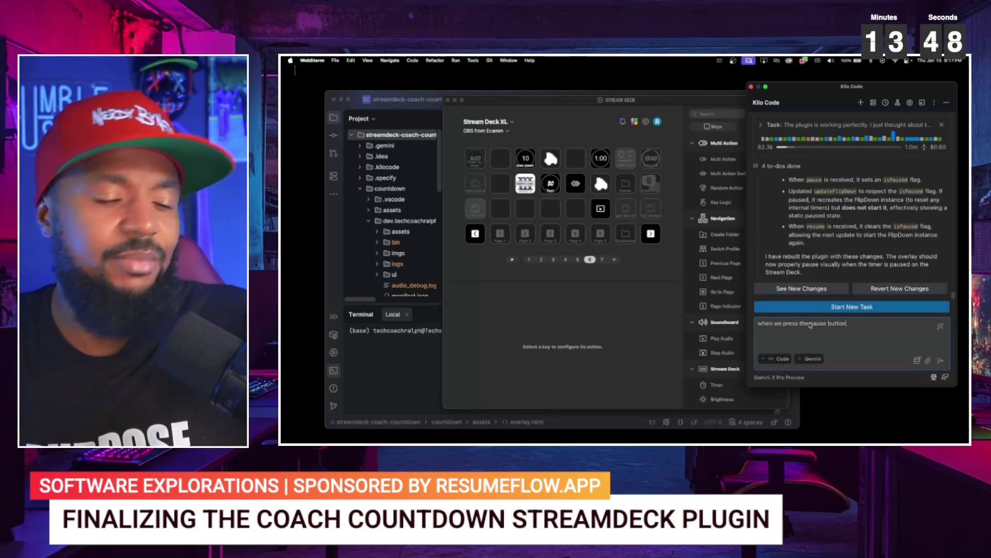
- Add ', the flipper' to the Kilo Code prompt and select the 30 Test key in Stream Deck
type(", the fl")
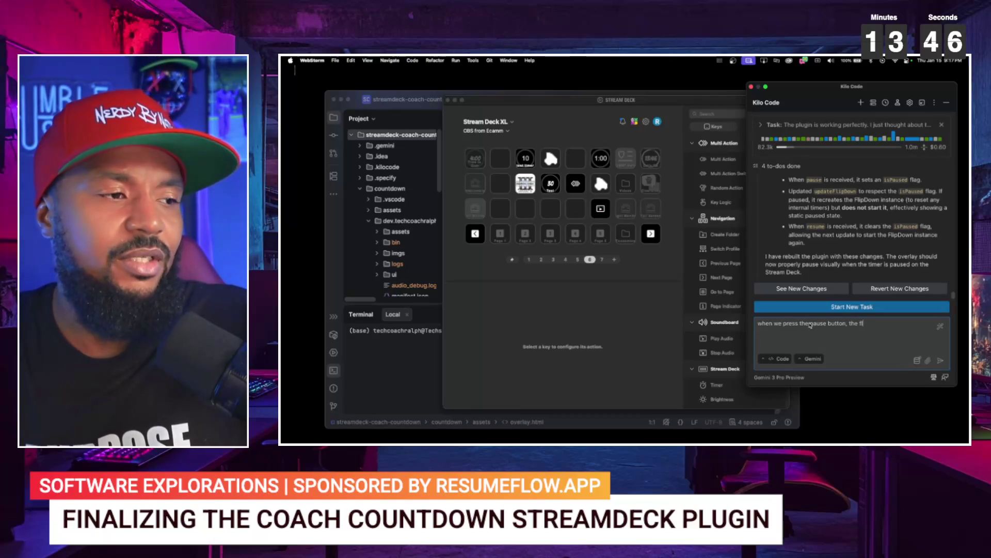
type("ipper")
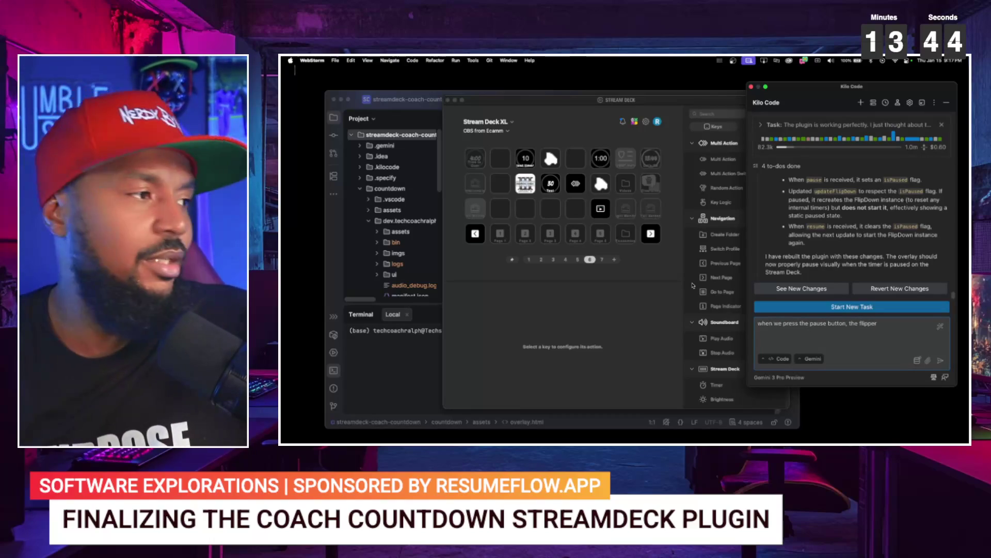
left_click(556, 187)
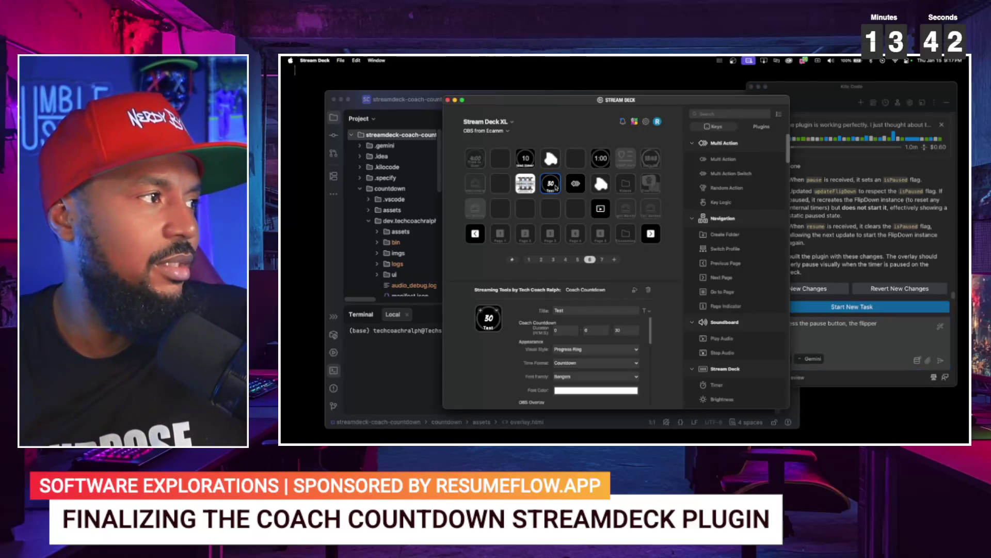
- Keep Progress Ring as the Test key's visual style
left_click(576, 351)
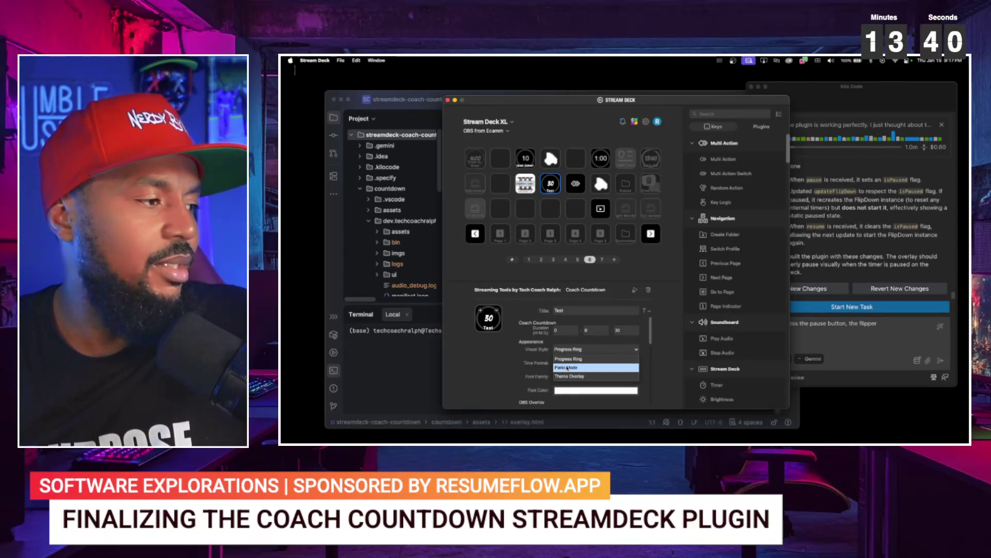
key("Up")
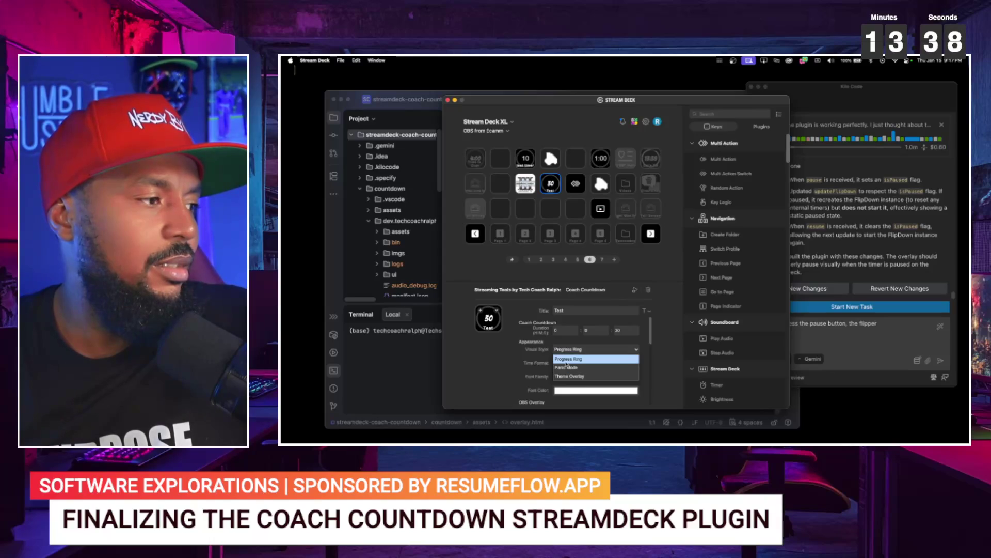
key("Return")
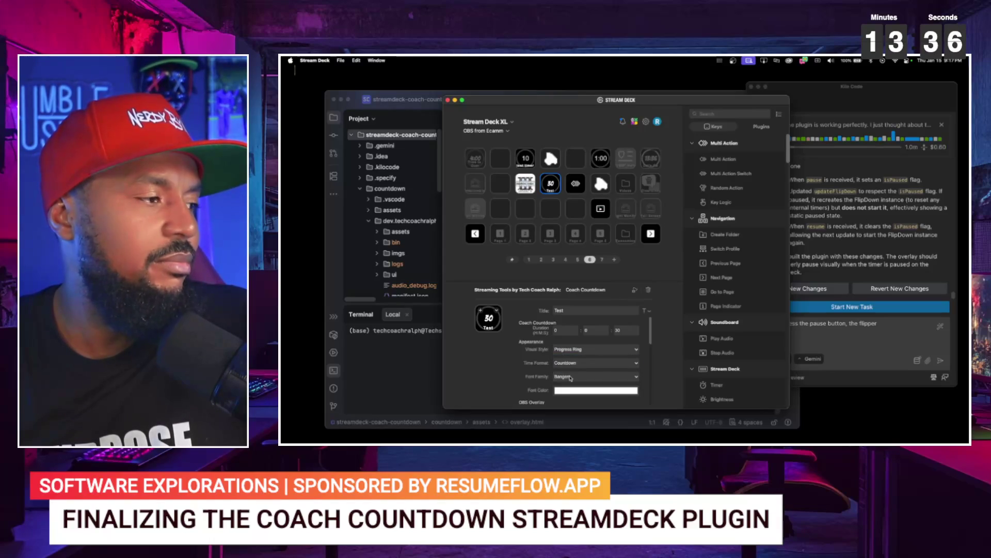
- Add a new cue at 00:00:12 with a chosen sound file
scroll(546, 385, "down", 10)
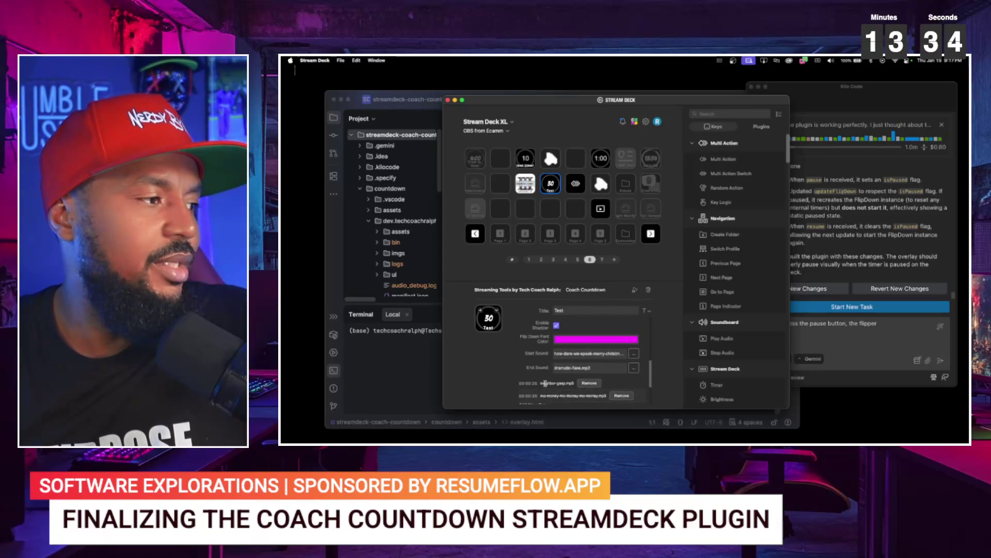
left_click(623, 396)
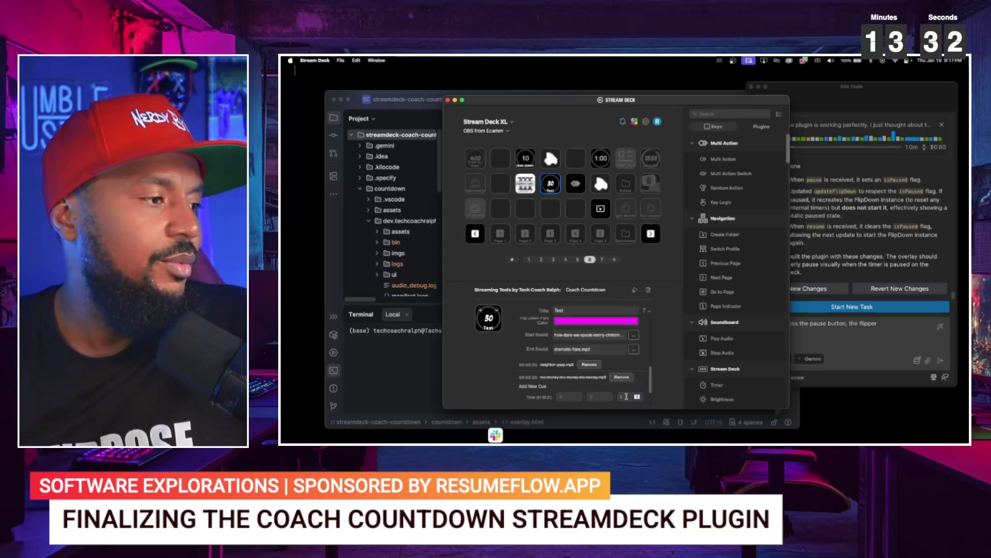
type("10")
scroll(624, 396, "down", 2)
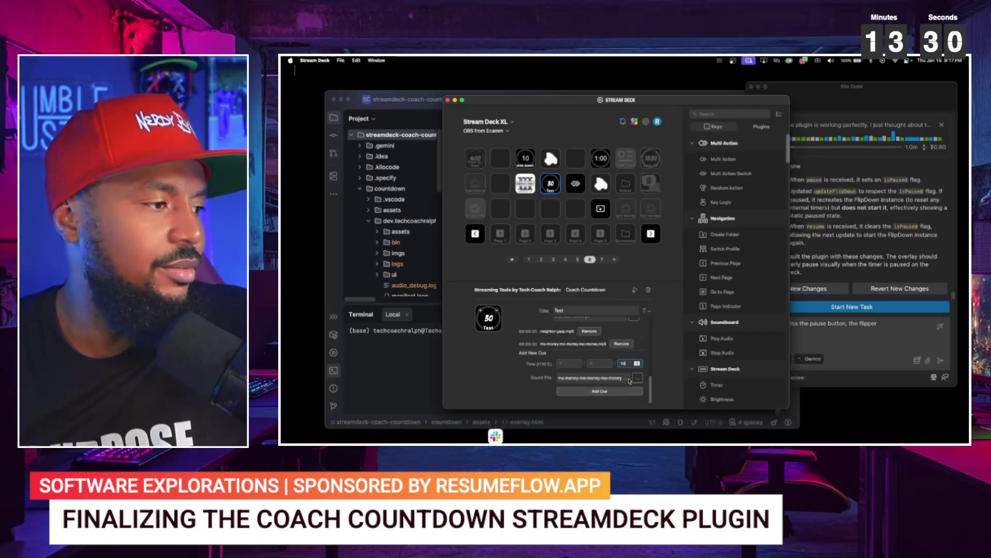
double_click(562, 178)
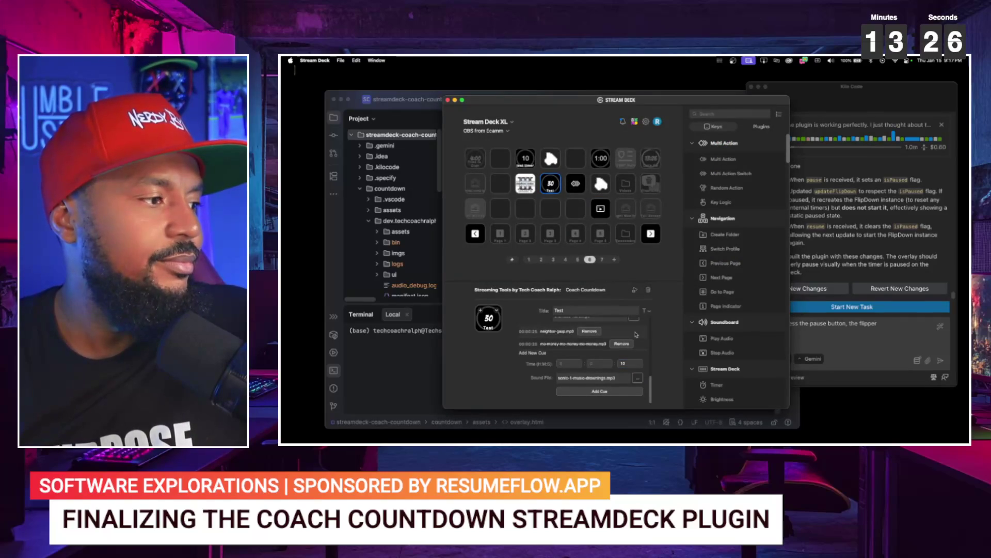
left_click(629, 364)
left_click(629, 363)
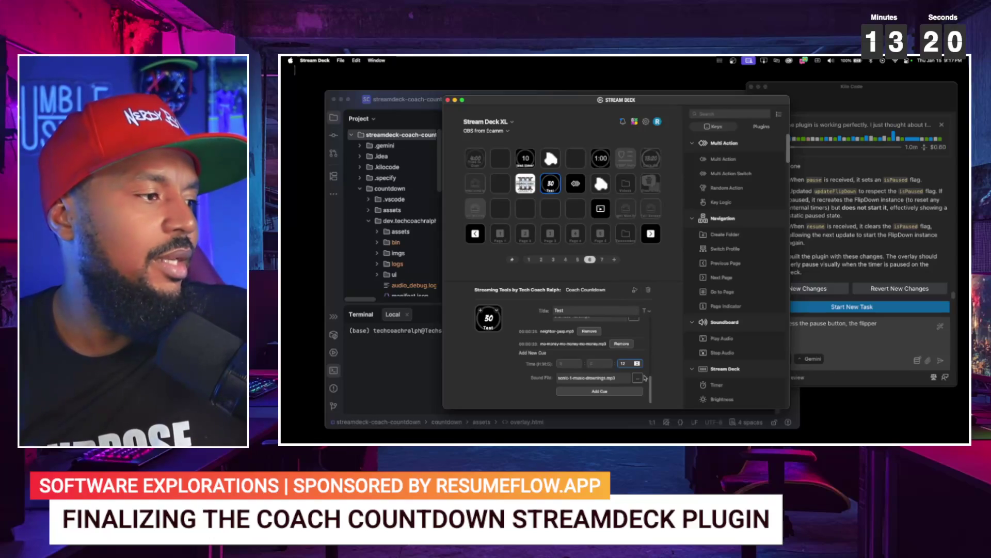
left_click(624, 393)
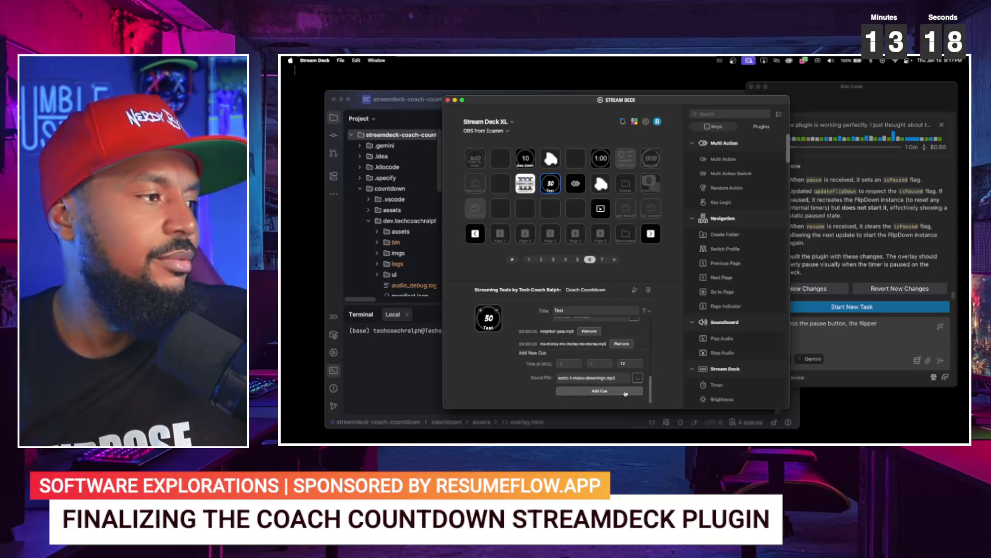
scroll(629, 367, "up", 3)
scroll(629, 367, "down", 3)
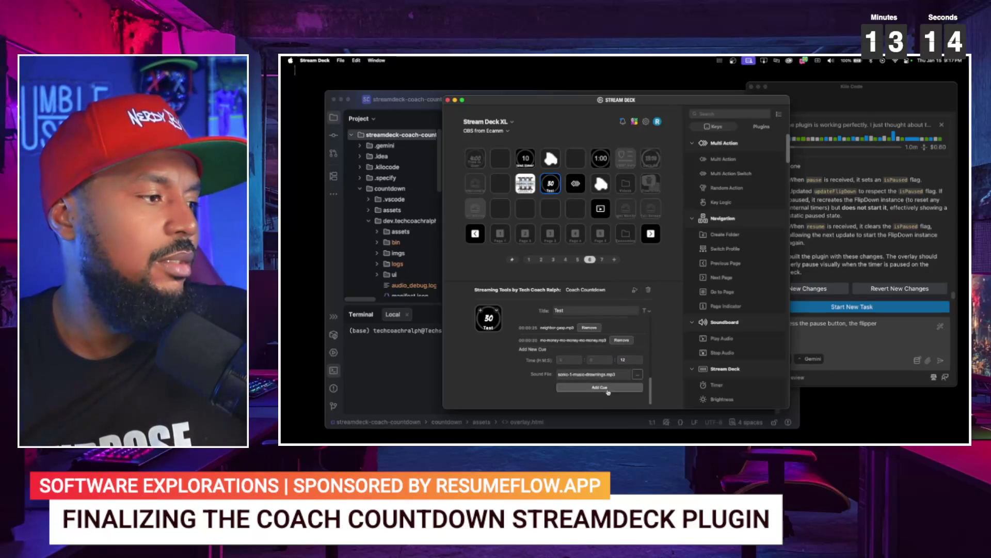
left_click(608, 391)
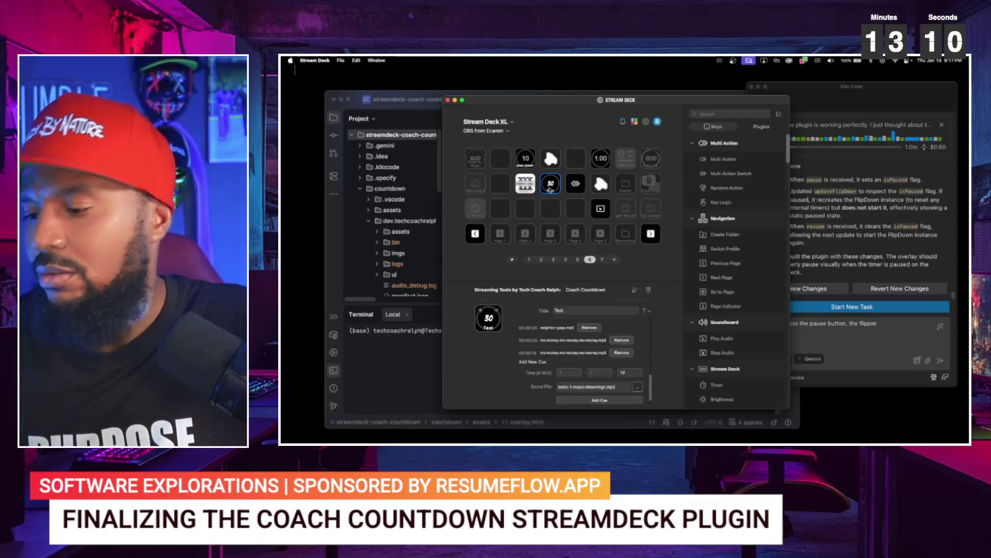
- Start and stop a test countdown on the Test key, then reselect its settings
left_click(551, 190)
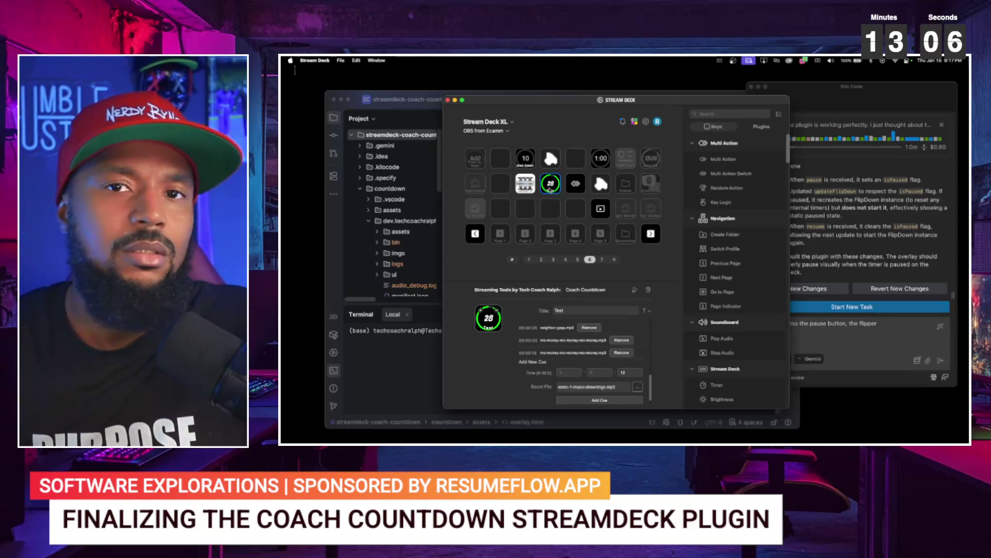
left_click(551, 190)
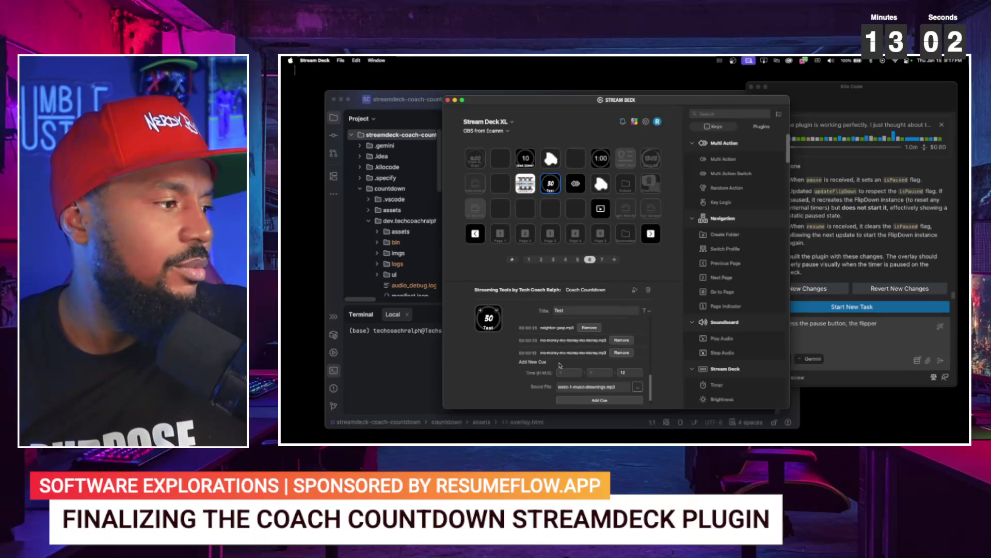
left_click(596, 197)
left_click(550, 185)
- Remove the 00:00:12 mo-money cue and re-add it with sonic-1-music-drownings.mp3
scroll(545, 356, "down", 10)
scroll(544, 356, "down", 10)
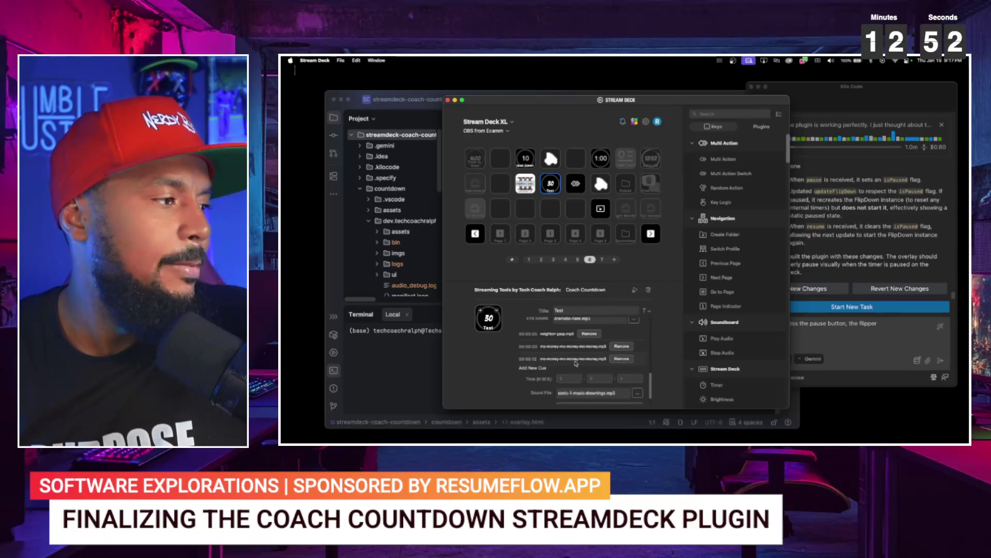
left_click(617, 359)
type("10")
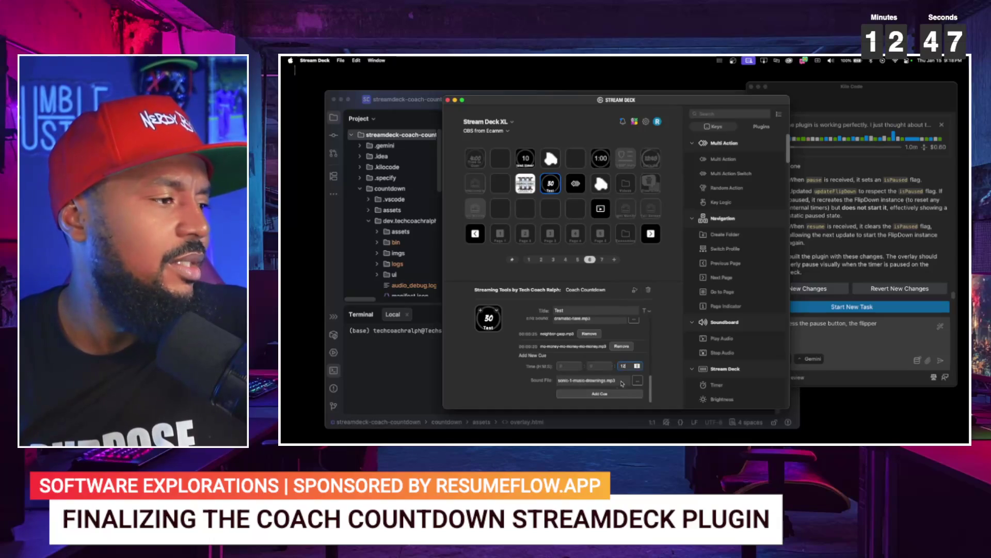
left_click(599, 393)
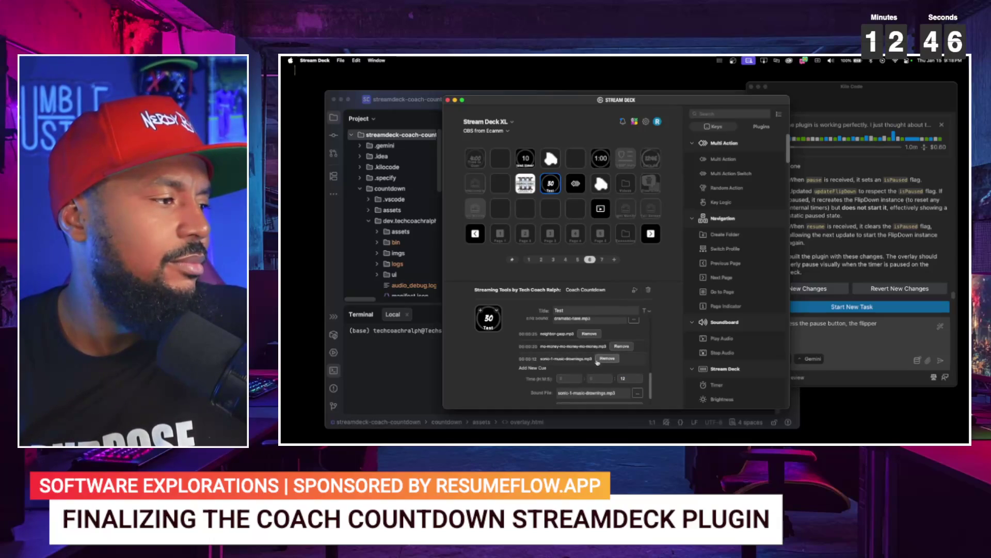
left_click(595, 186)
left_click(551, 188)
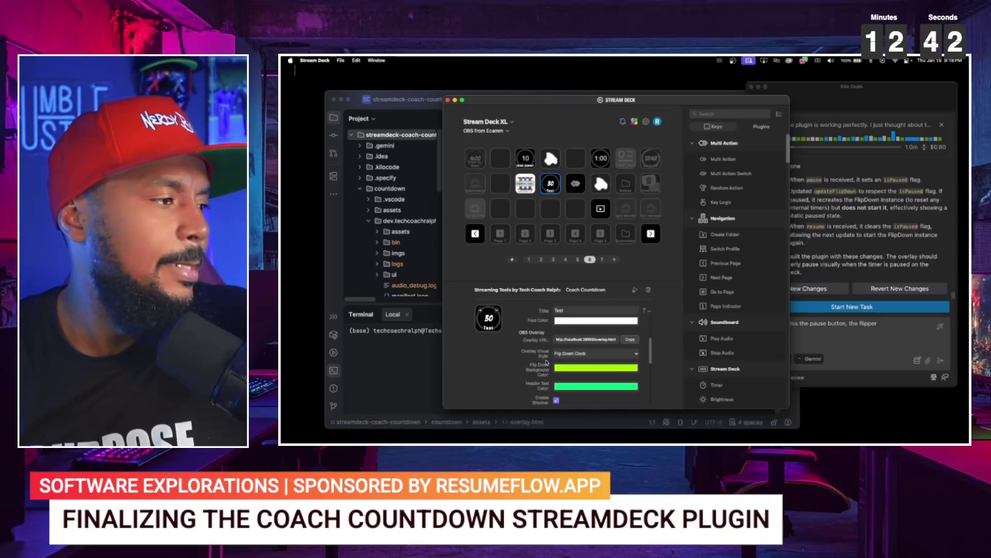
- Change the Test key's overlay style to Progress Ring and start a test countdown
scroll(546, 362, "down", 5)
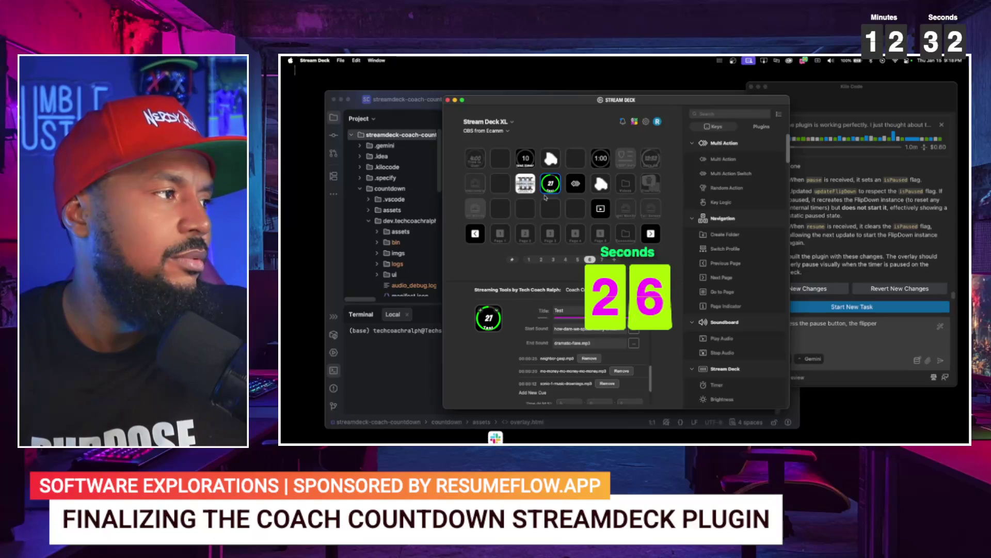
scroll(555, 363, "up", 5)
scroll(561, 368, "up", 1)
left_click(564, 373)
left_click(568, 383)
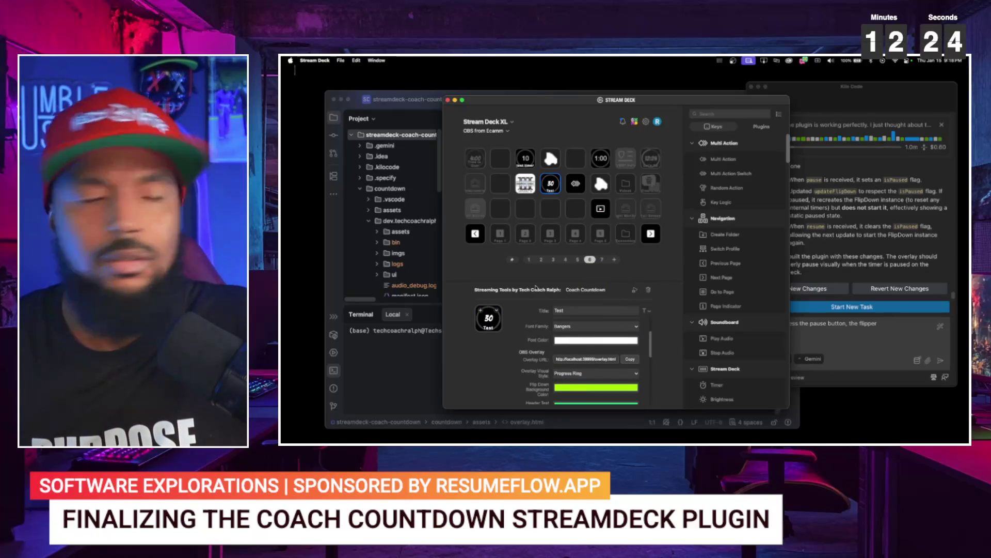
left_click(550, 184)
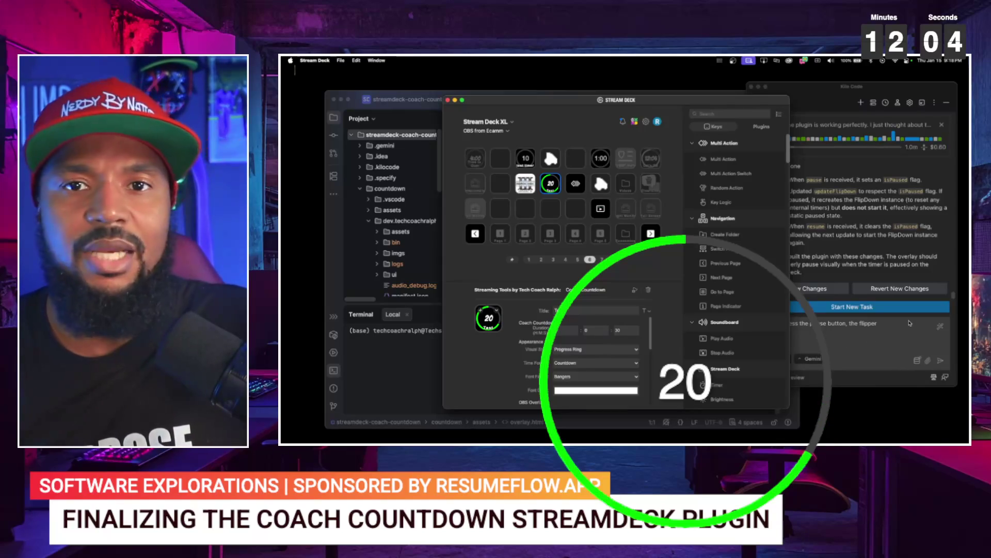
left_click(893, 330)
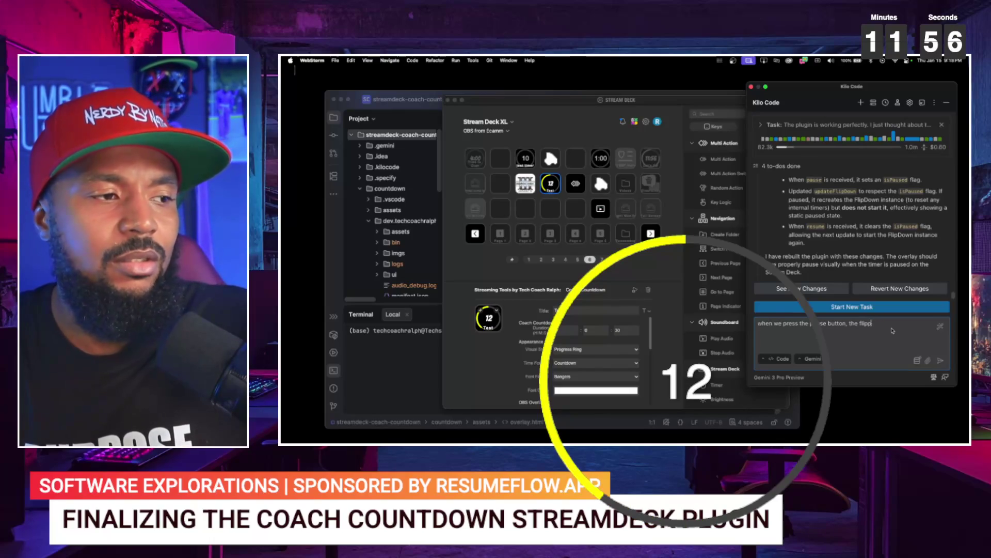
- Write the first part of the request: remove the flip-down clock from screen when paused
key("BackSpace")
key("BackSpace")
key("BackSpace")
type("p")
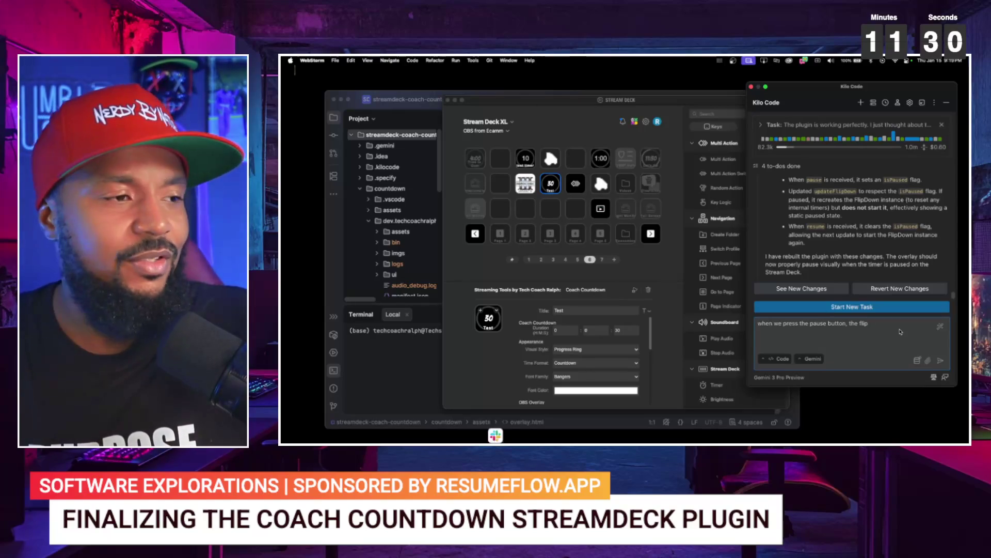
type("down clock")
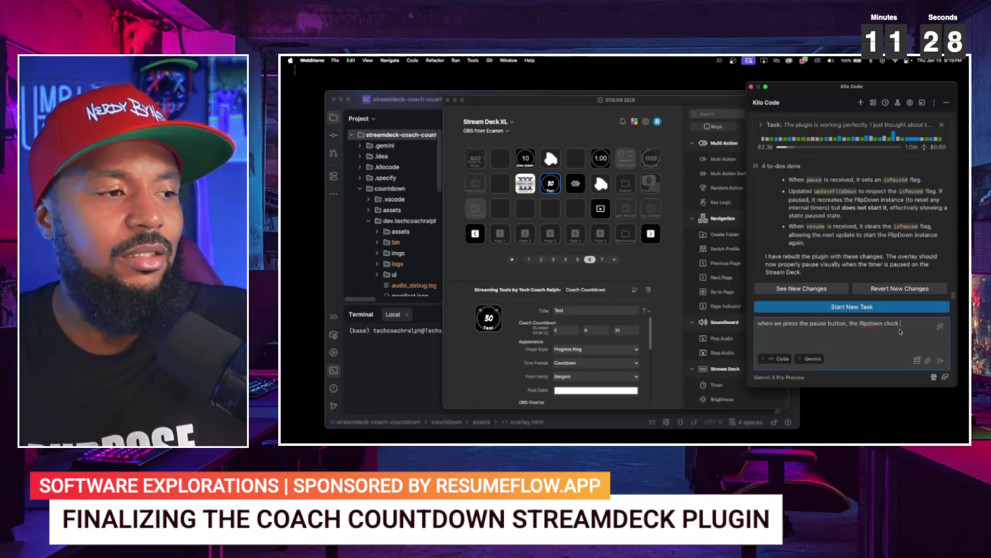
type("sa")
type("ppears")
type(" from t")
type("he s")
type("creen")
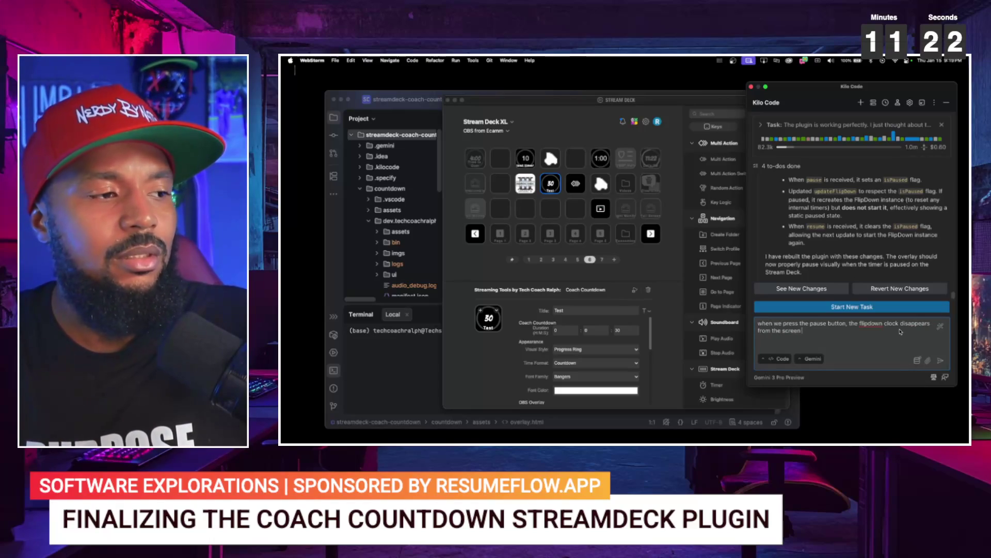
type(" and ")
type("when we un")
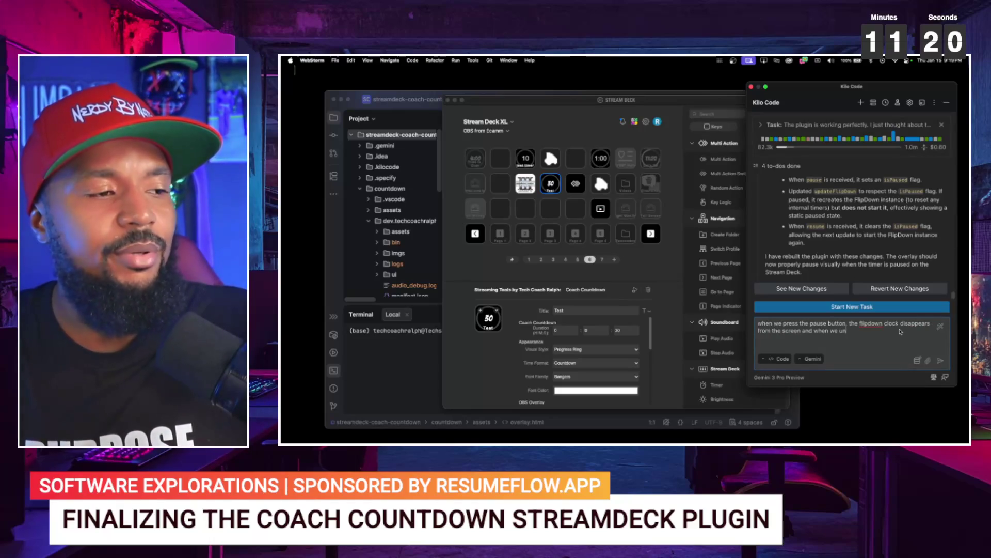
type("ap")
type("pause,")
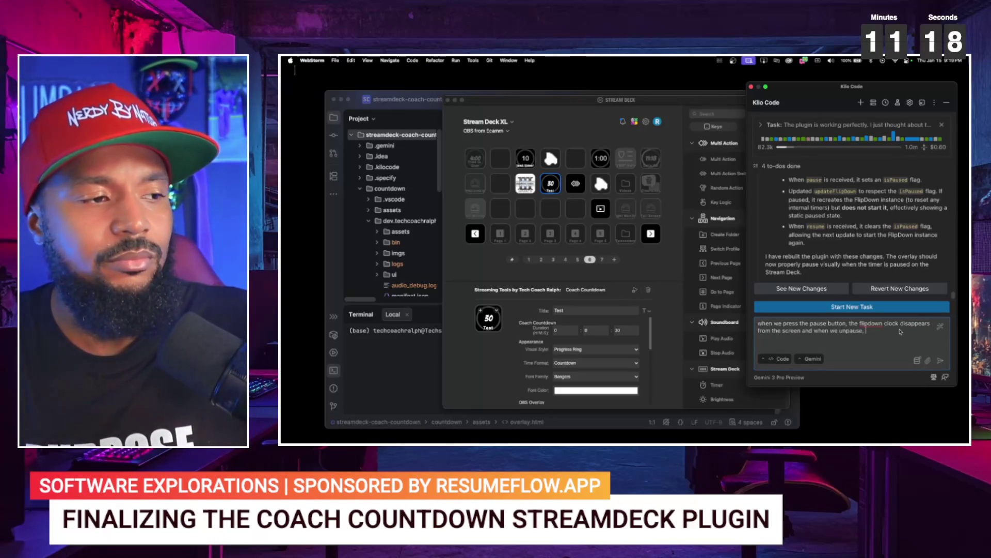
type("d")
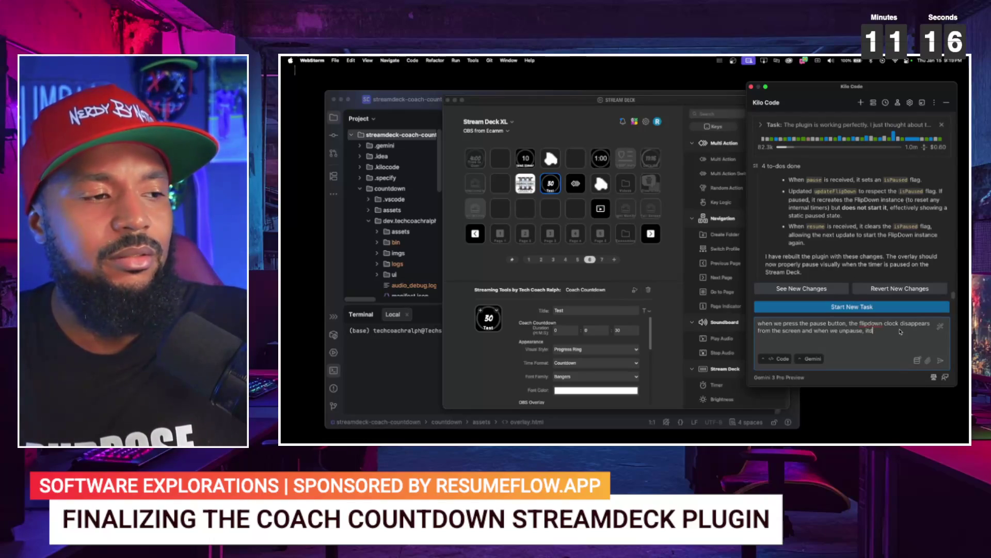
type("oesn't co")
type("me back on the s")
type("creen.")
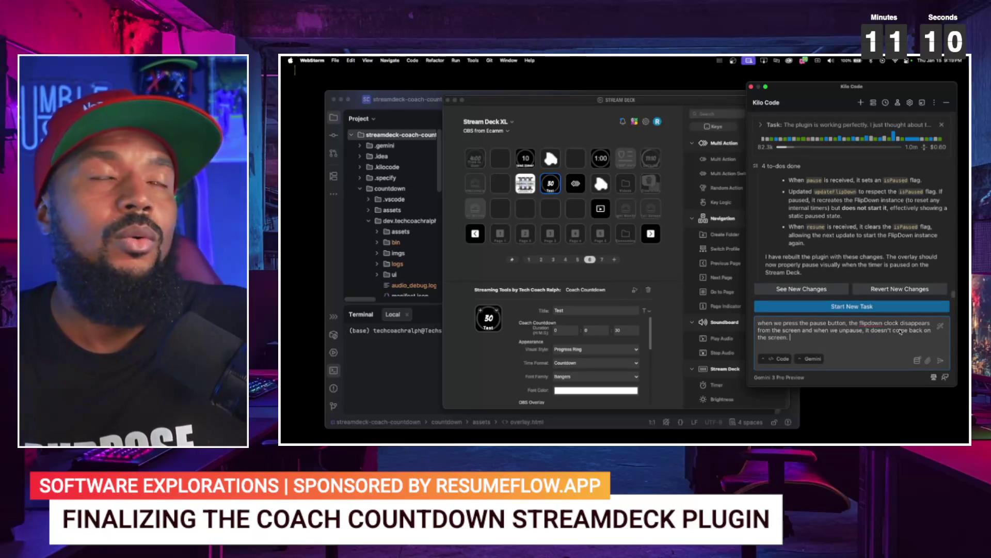
type("While")
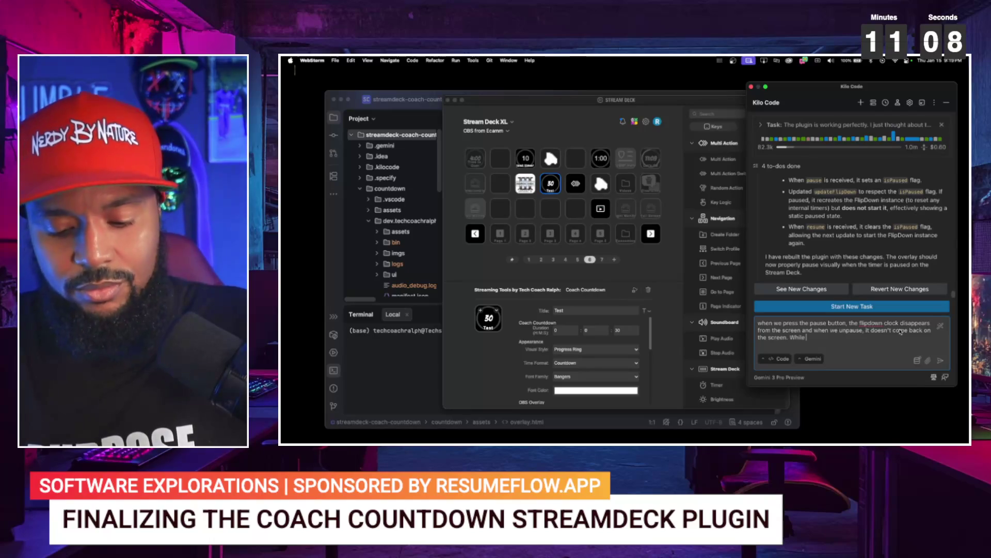
type("a")
type("the p")
type("d")
key("BackSpace")
key("BackSpace")
type("ate")
key("BackSpace")
key("BackSpace")
key("BackSpace")
key("BackSpace")
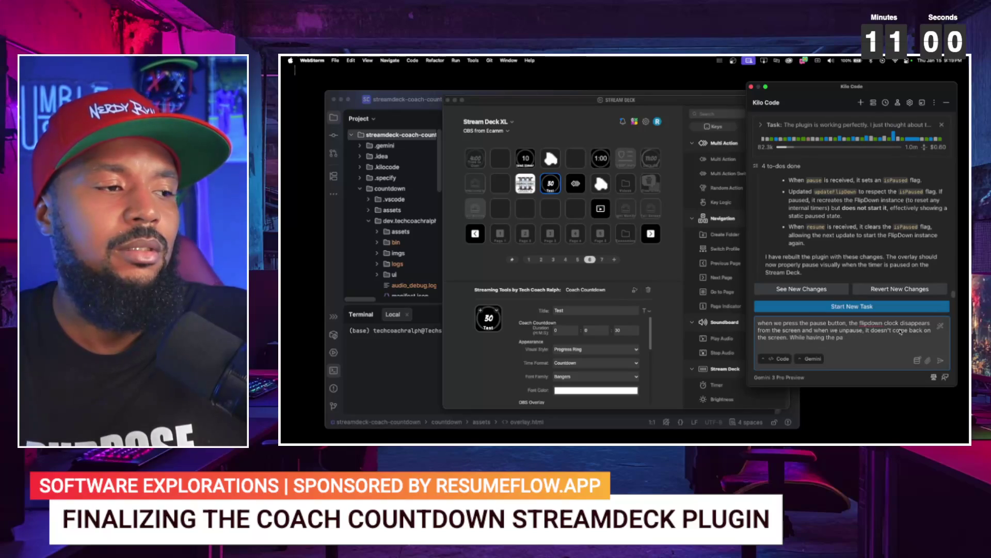
key("BackSpace")
key("BackSpace")
key("BackSpace")
type("emai")
type("ing t")
type("s")
type(" on the")
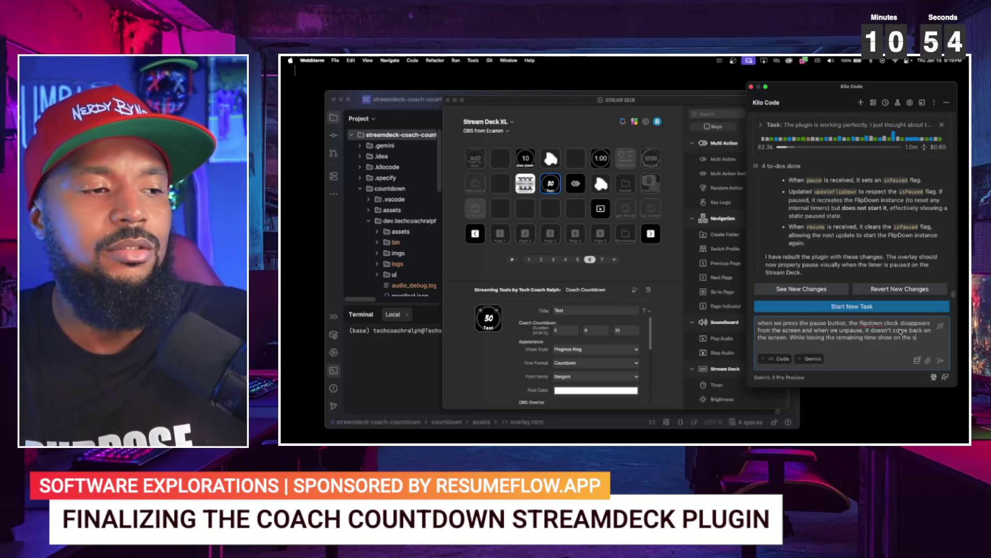
type("scre")
type(" is the bes")
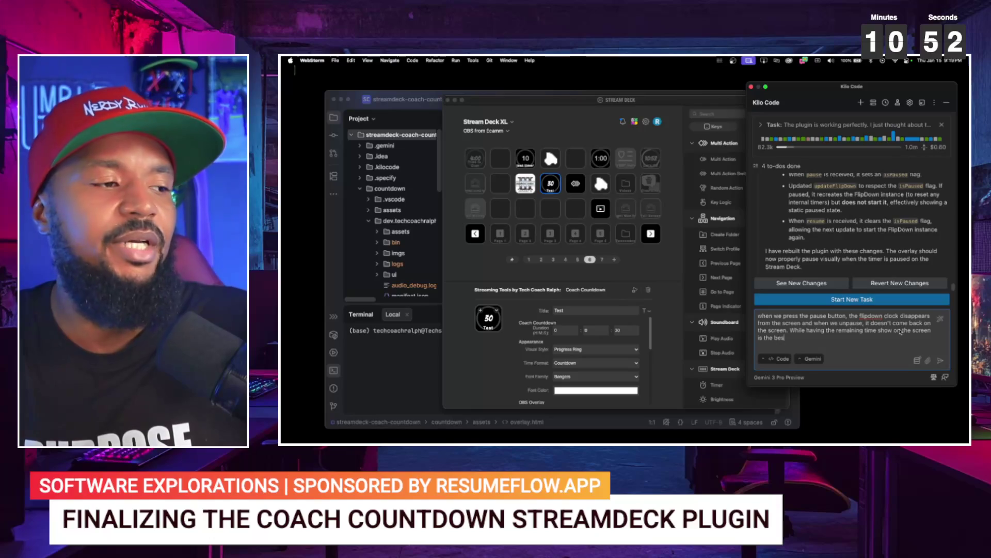
type("t")
key("BackSpace")
key("BackSpace")
key("BackSpace")
type("experience, if")
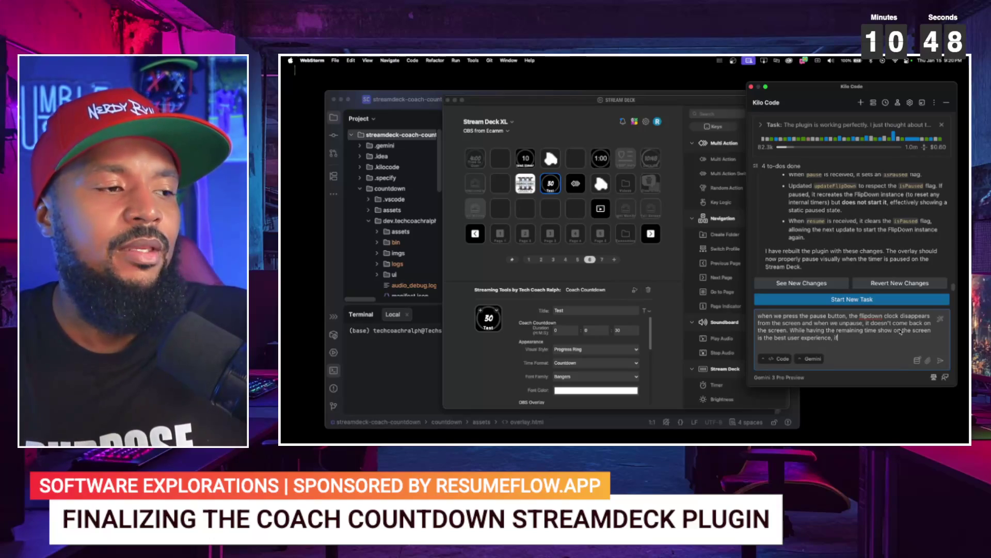
type(" for the flipdown clock we can't get")
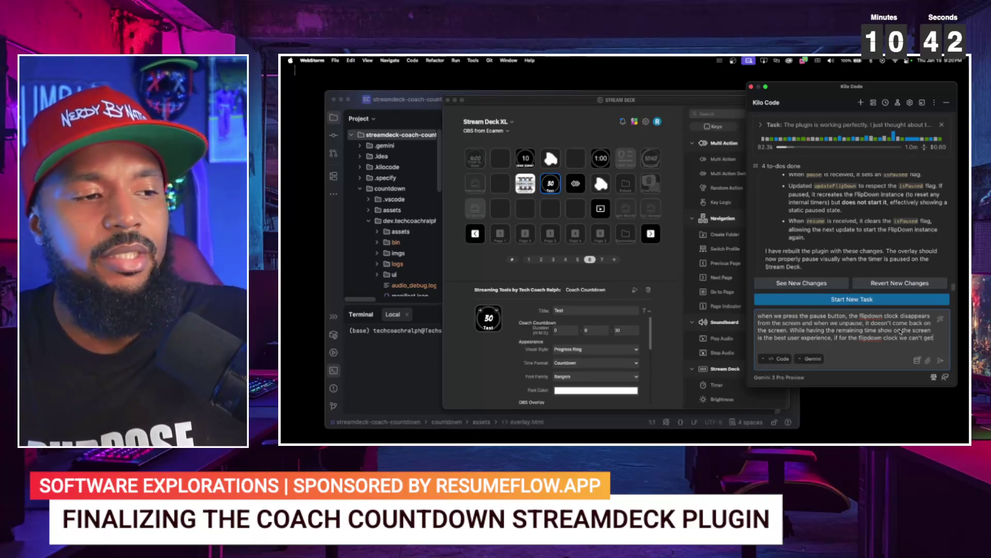
- Finish the request to recalculate the remaining time on unpause, and send it
type(" it to pause while on screen, it would ")
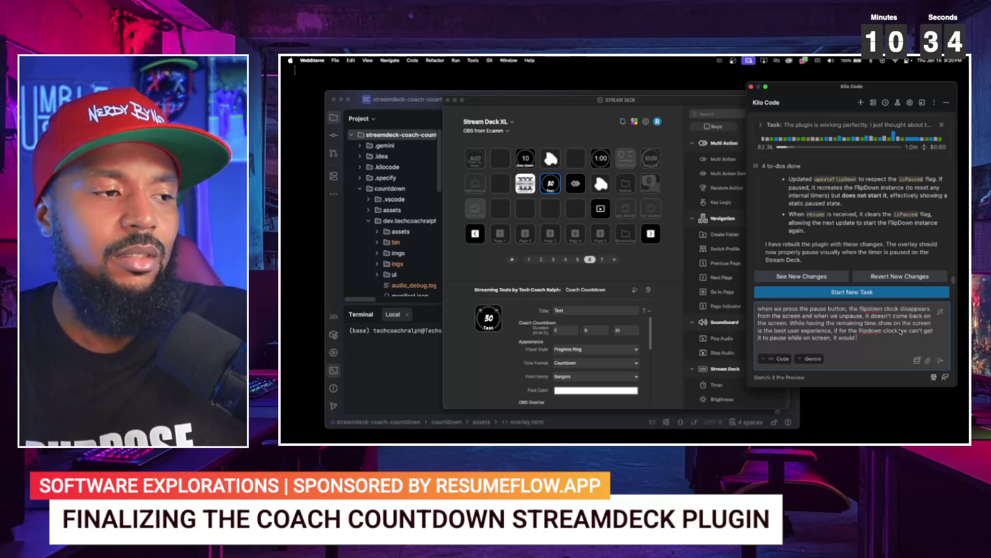
type("ok to have it")
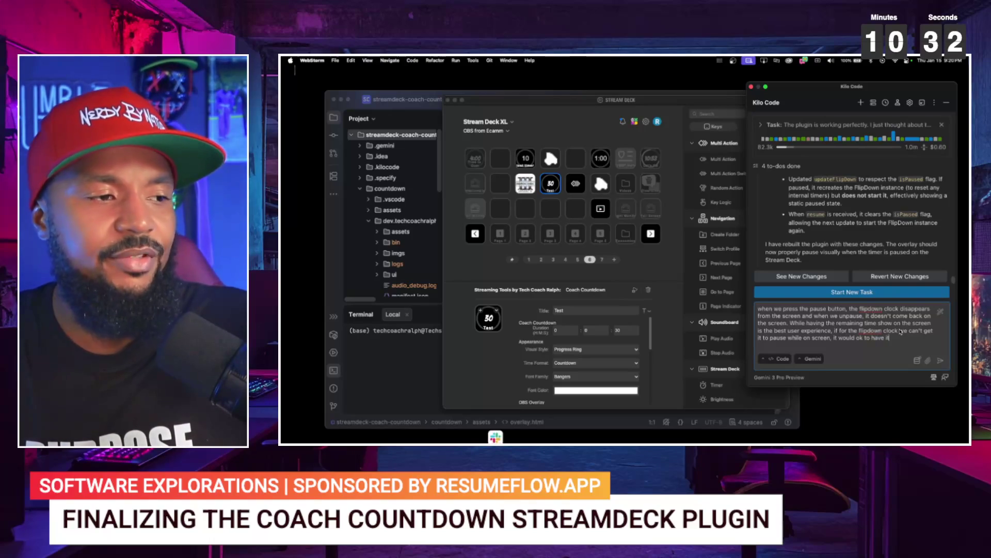
type(" removed from the screen and when you unpause to reca")
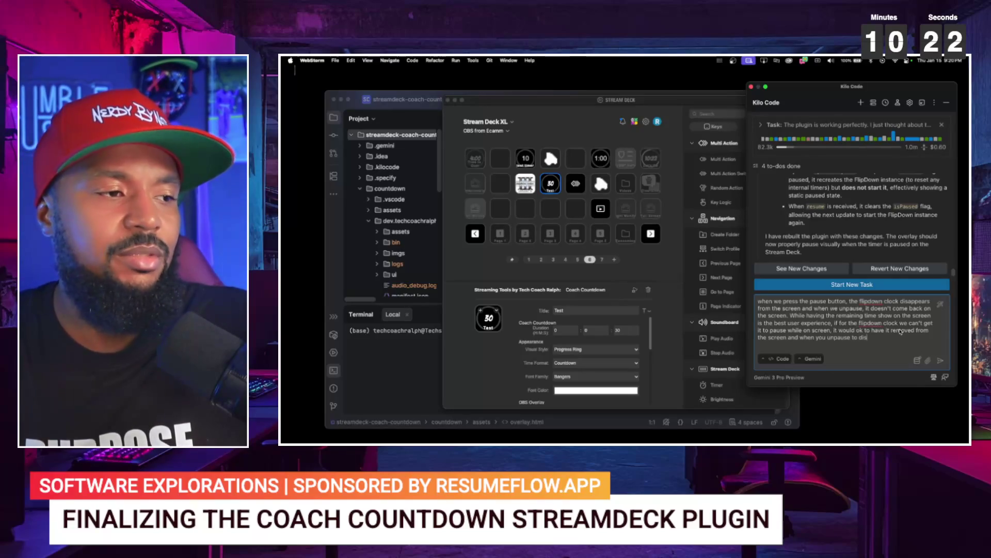
type("lculate it based on th")
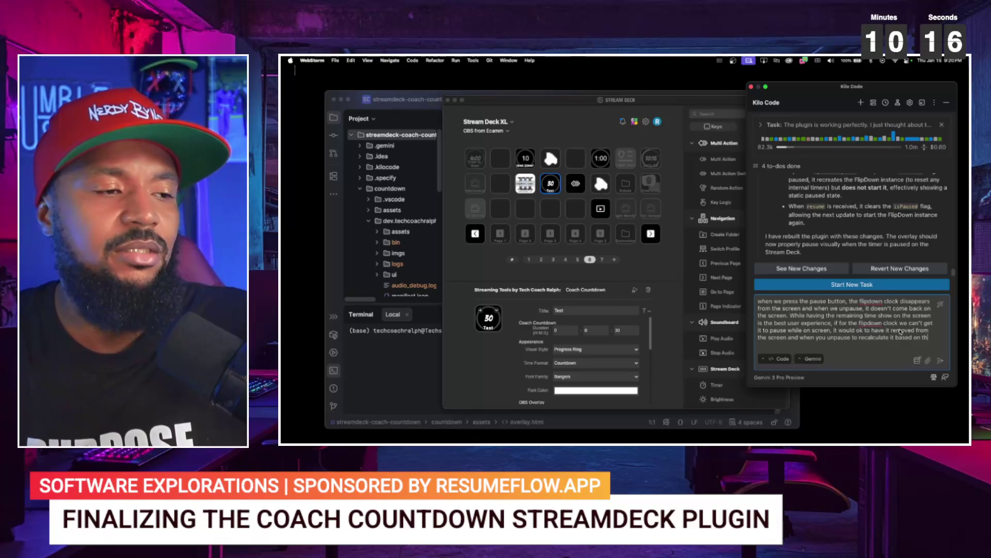
key("BackSpace")
key("BackSpace")
type("where it stopped and")
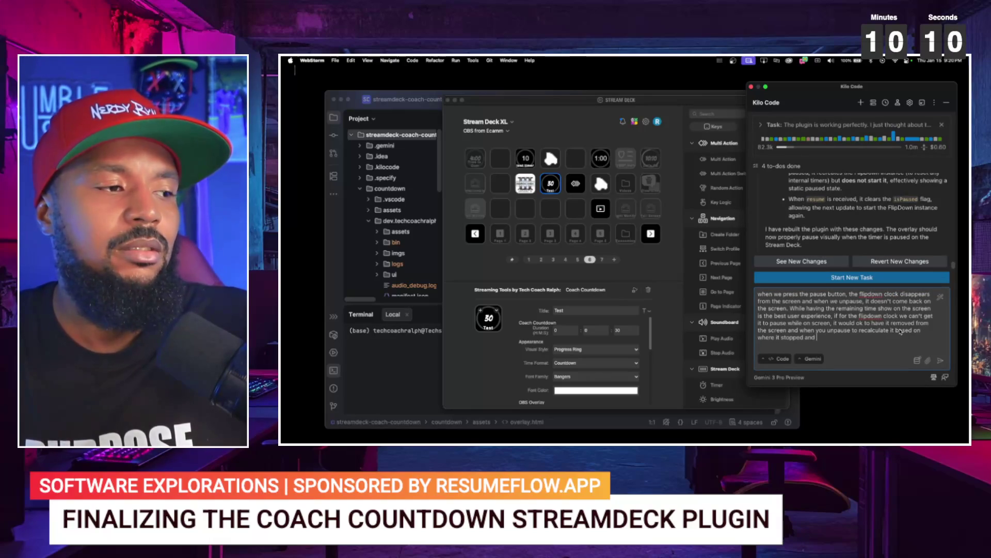
type("me b")
type("etween t")
type("he ori")
type("igin")
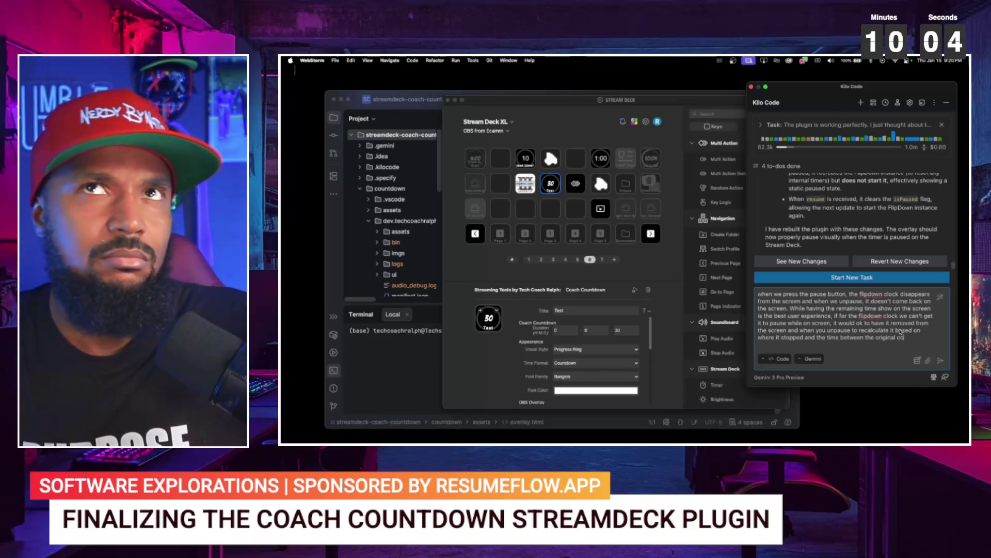
type("untd")
key("BackSpace")
key("BackSpace")
key("BackSpace")
key("BackSpace")
key("BackSpace")
key("BackSpace")
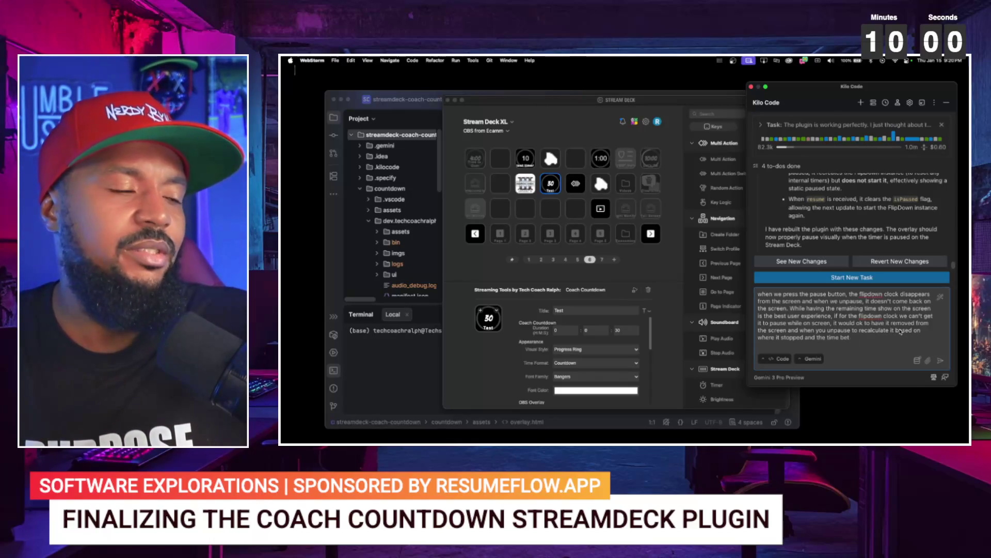
key("BackSpace")
key("BackSpace")
key("BackSpace")
key("BackSpace")
key("BackSpace")
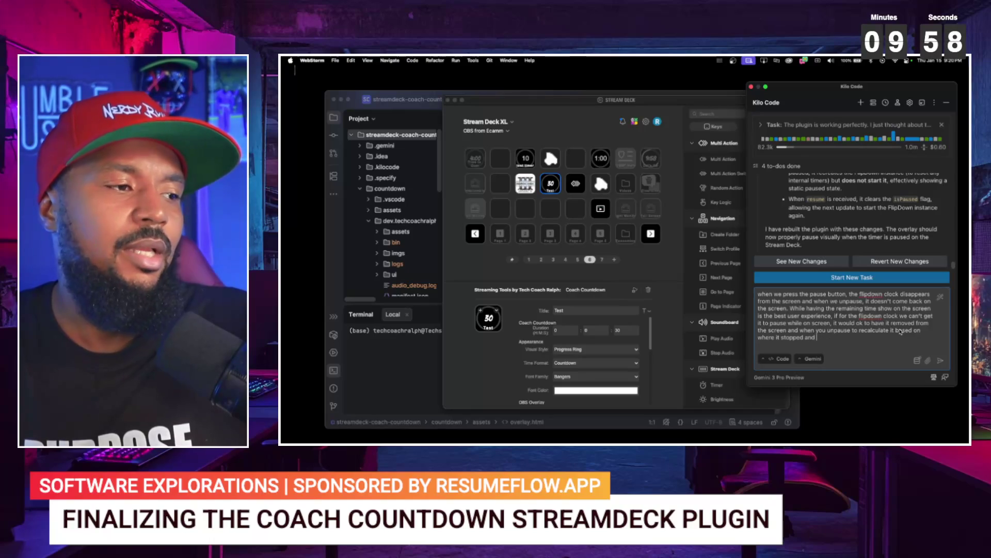
type("how much the original timer was")
type("c")
key("BackSpace")
type("lcu")
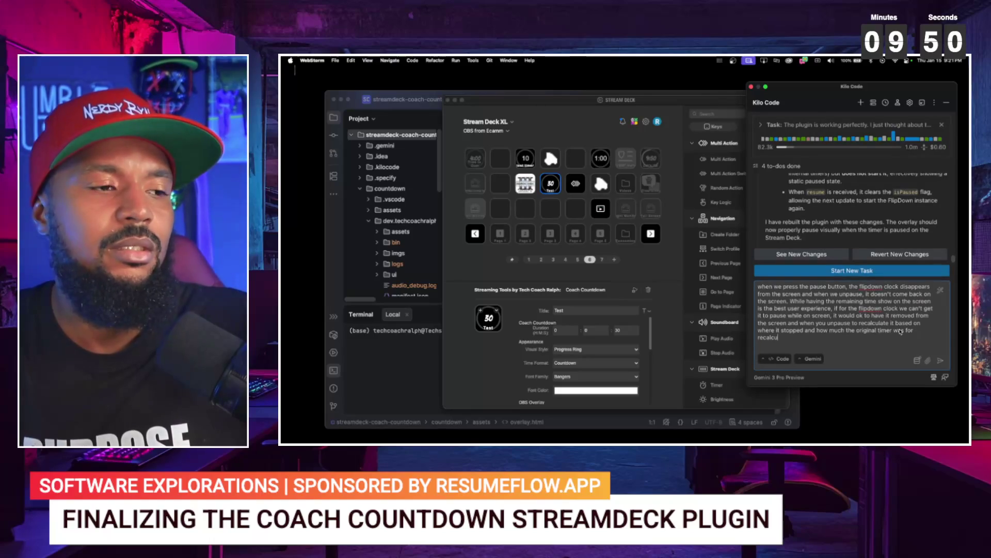
type("latingc")
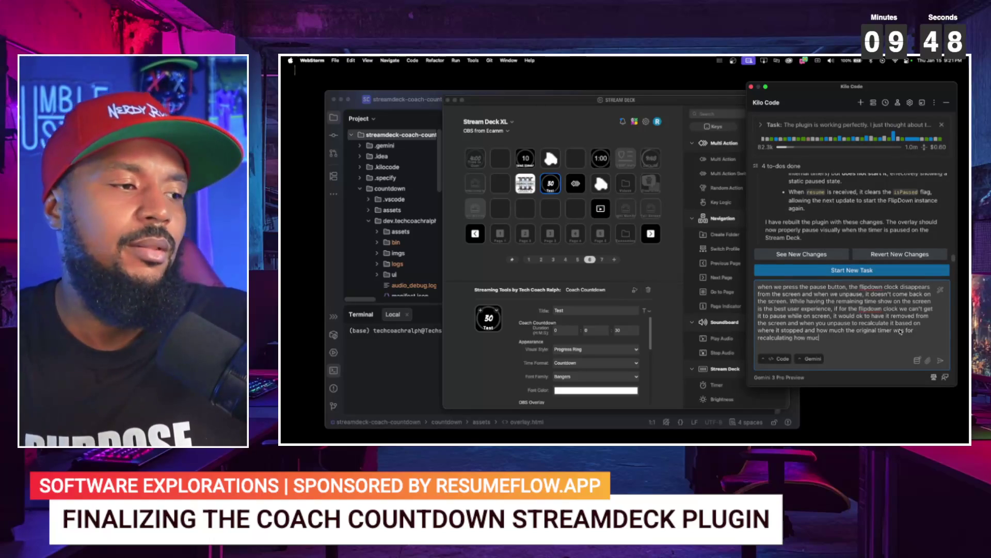
type("hh time is left?")
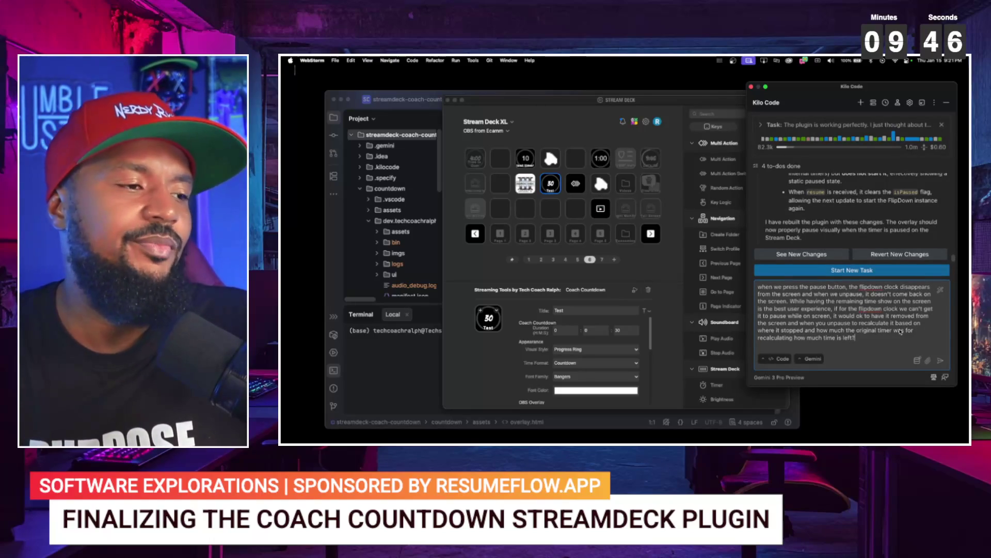
left_click(942, 361)
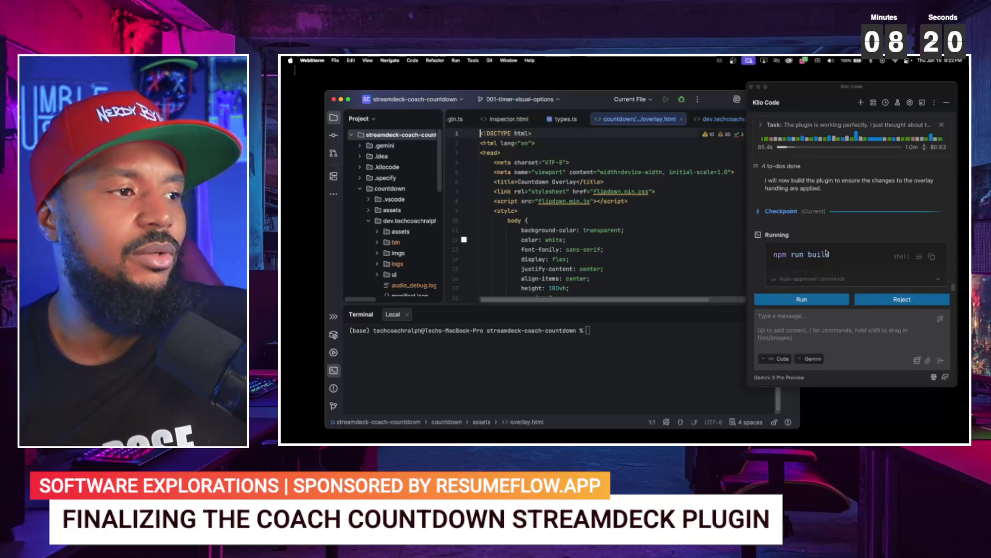
- Approve Kilo Code's npm run build command after its overlay.html edits
left_click(805, 299)
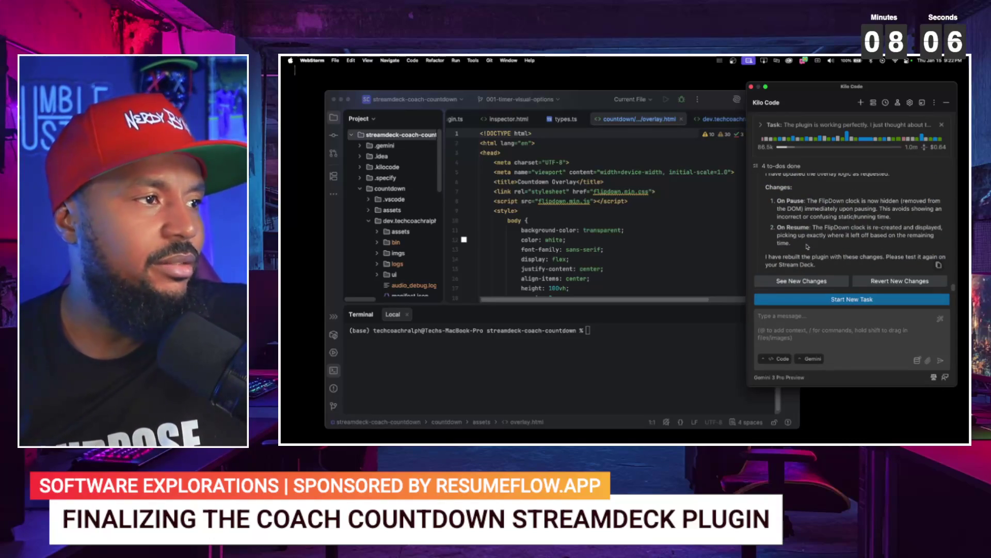
- Read Kilo Code's Task Completed summary of the pause-handling changes
scroll(804, 261, "up", 1)
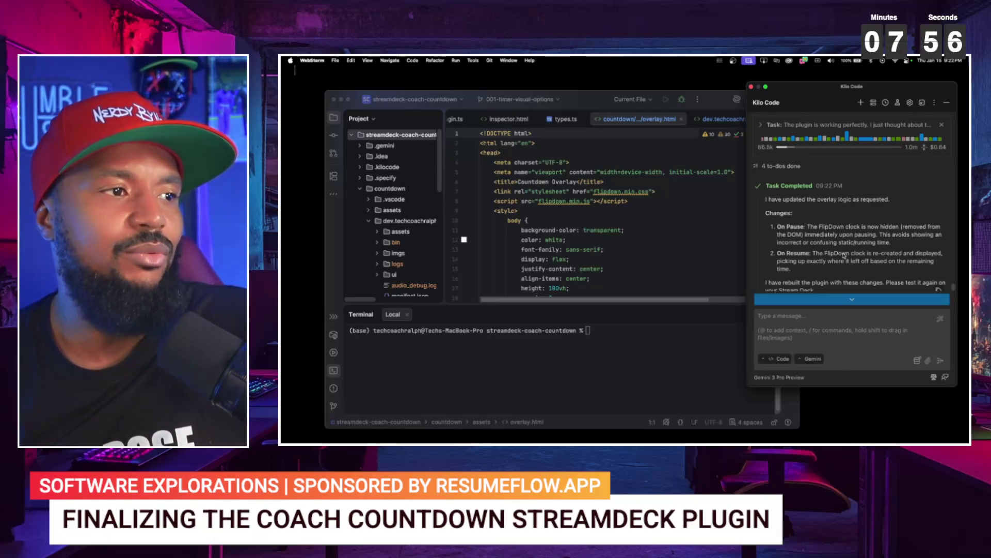
scroll(844, 255, "down", 1)
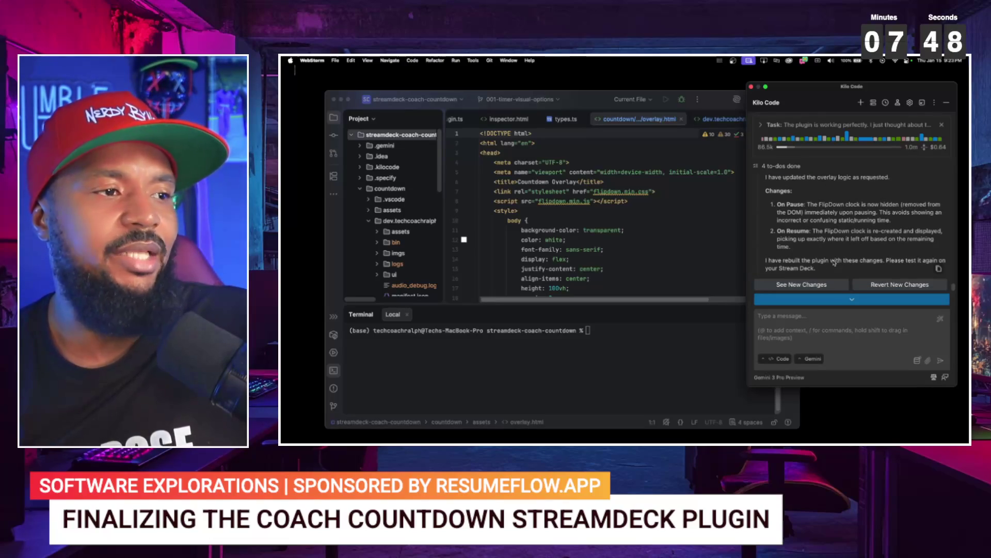
mouse_move(835, 262)
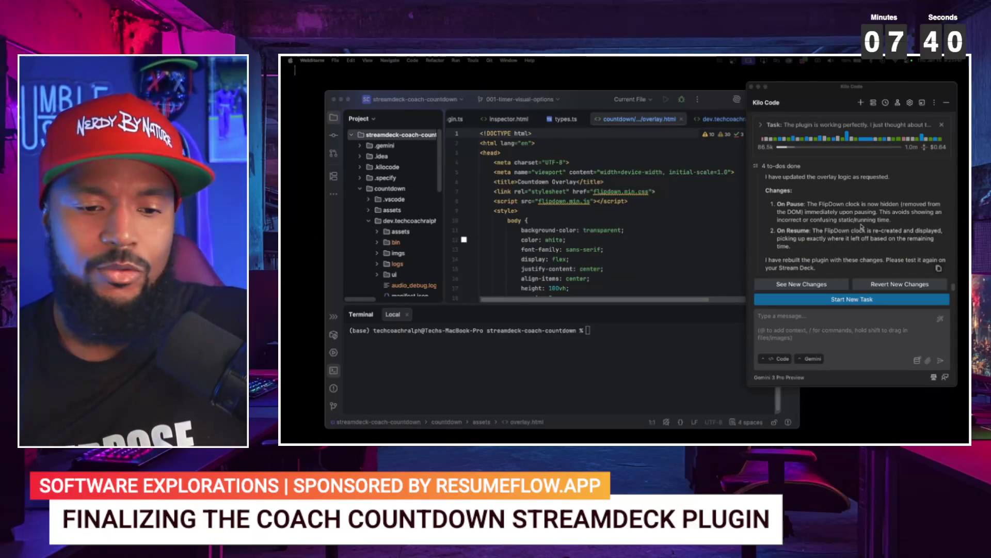
- Quit and relaunch Stream Deck, then select the 15:00 Coach Countdown key
left_click(834, 249)
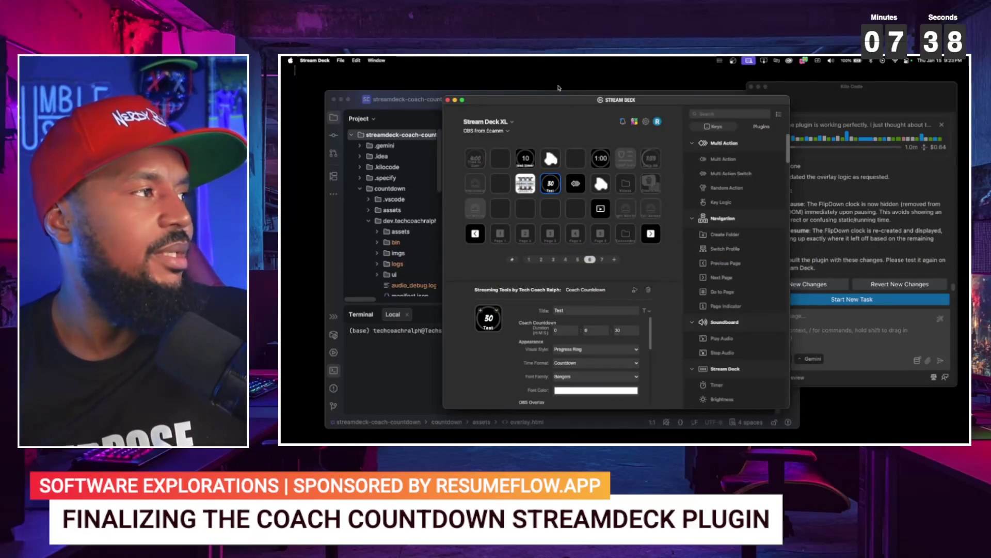
left_click(328, 62)
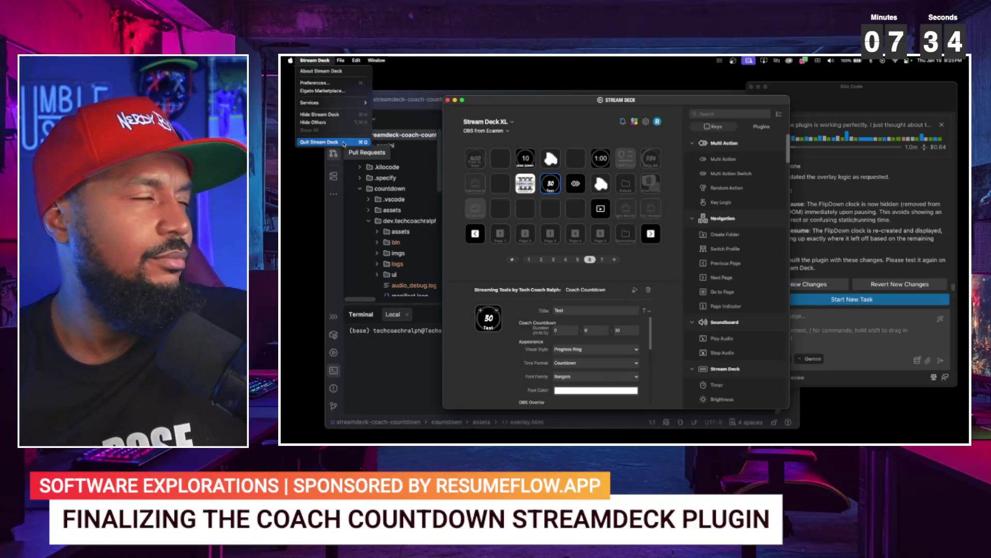
left_click(345, 142)
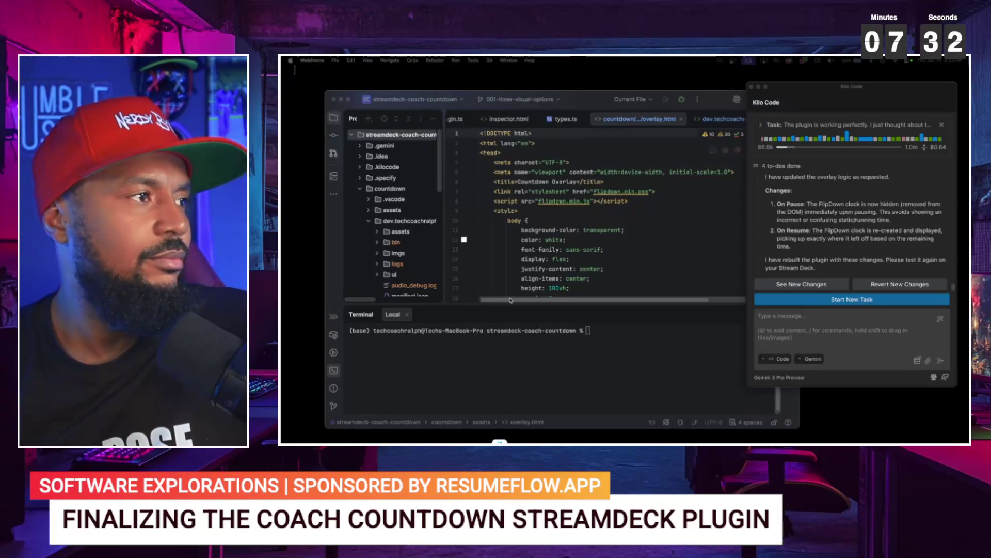
key("F4")
type("stream")
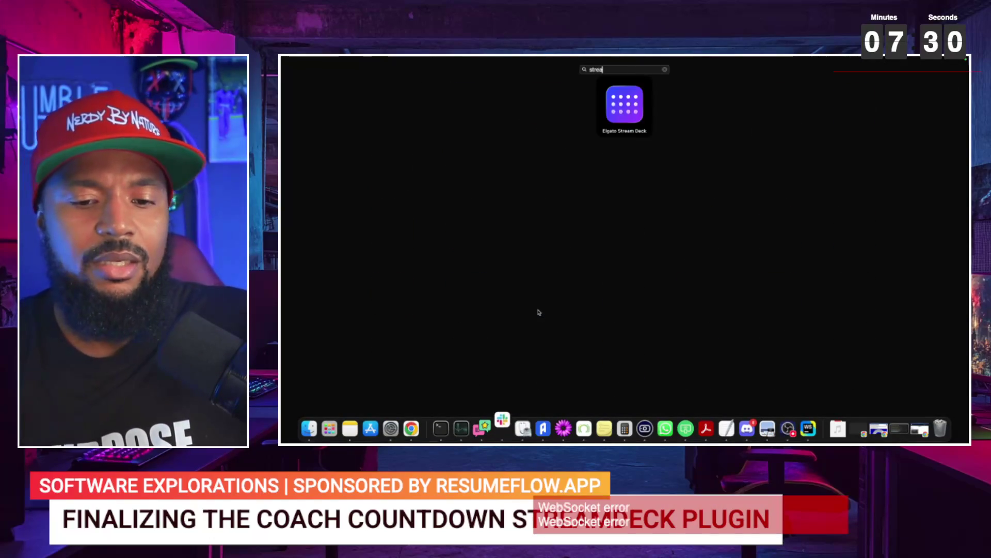
key("Return")
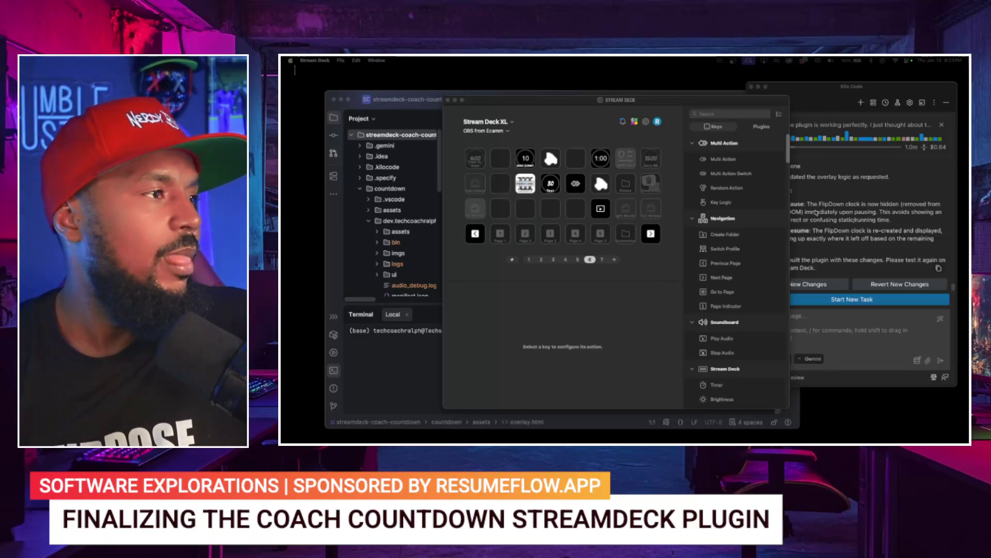
left_click(649, 161)
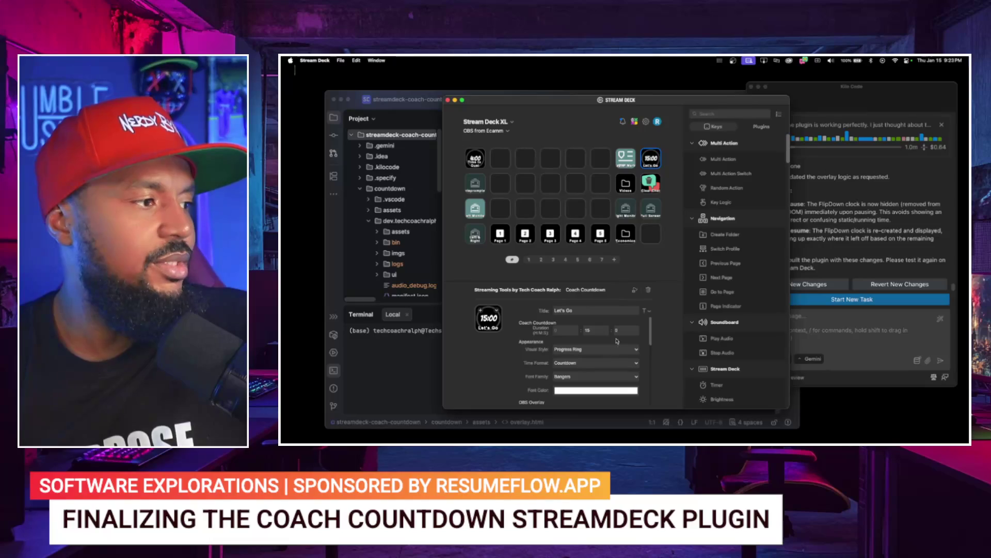
- Set the selected key's minutes to 7, then select the 30 Test key on page 6
double_click(587, 329)
type("7")
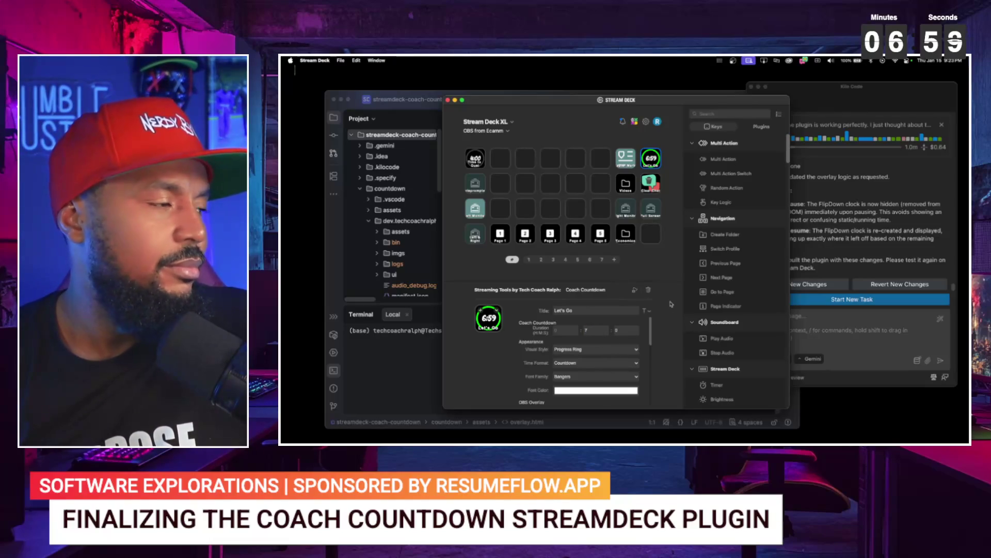
left_click(589, 259)
left_click(554, 188)
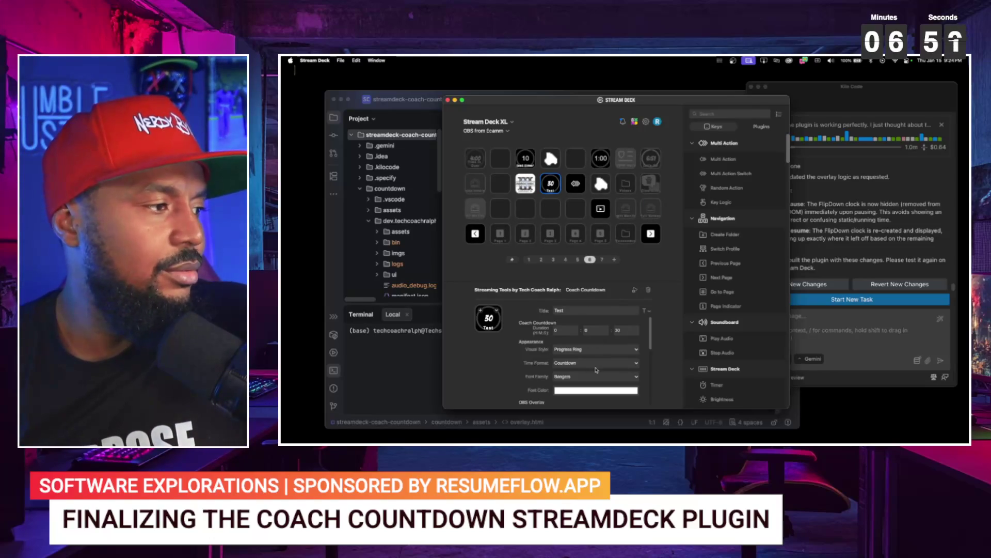
- Leave the visual style as Progress Ring and set the overlay visual style to Flip Down Clock
scroll(594, 357, "down", 1)
left_click(587, 344)
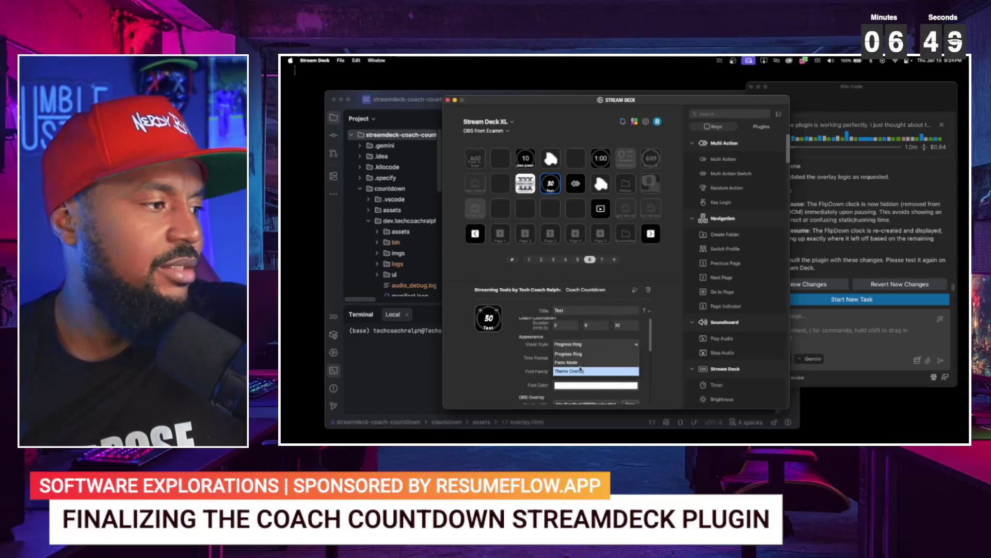
left_click(521, 345)
scroll(534, 367, "down", 3)
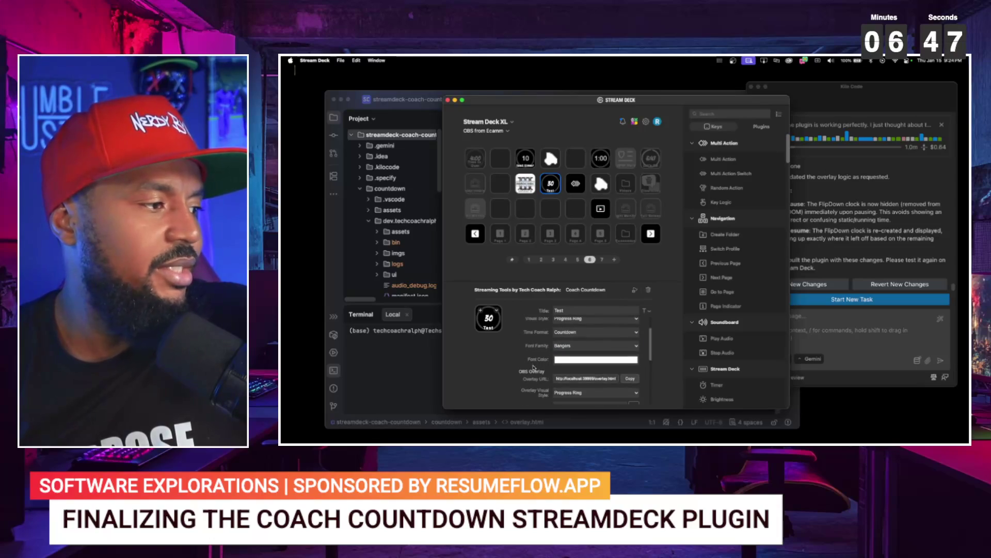
scroll(580, 384, "down", 2)
left_click(575, 383)
left_click(570, 418)
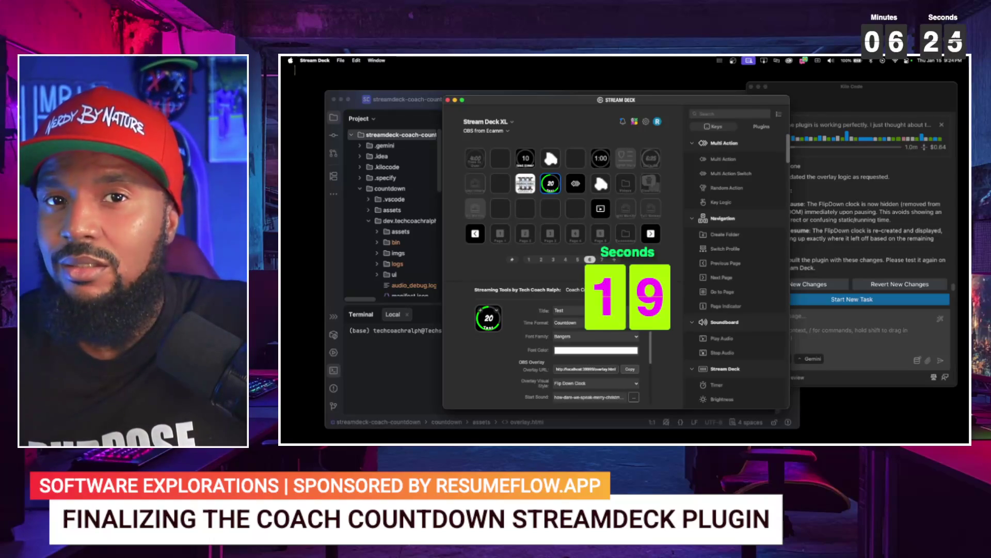
left_click(529, 259)
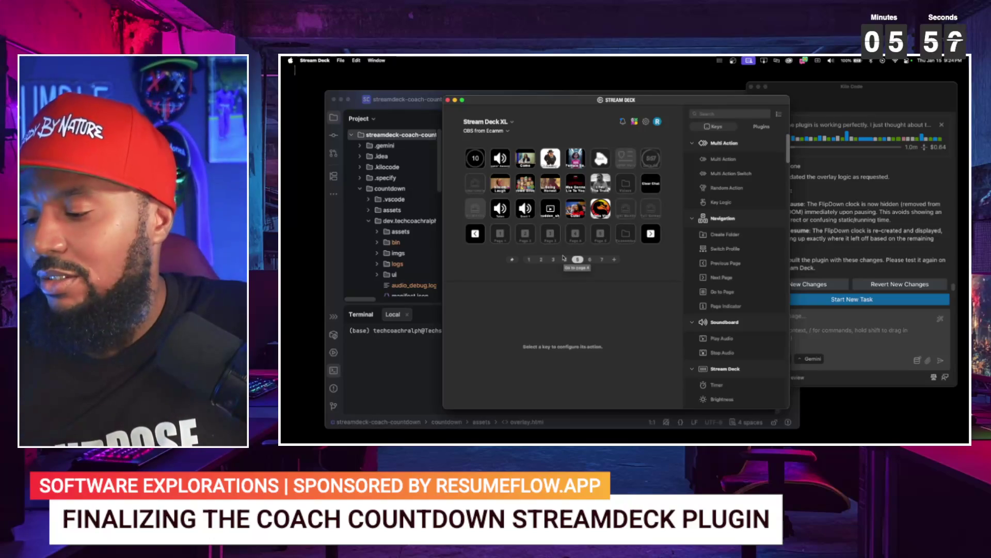
- Return to page 6 and reselect the 30 Test key's settings
left_click(589, 259)
left_click(554, 184)
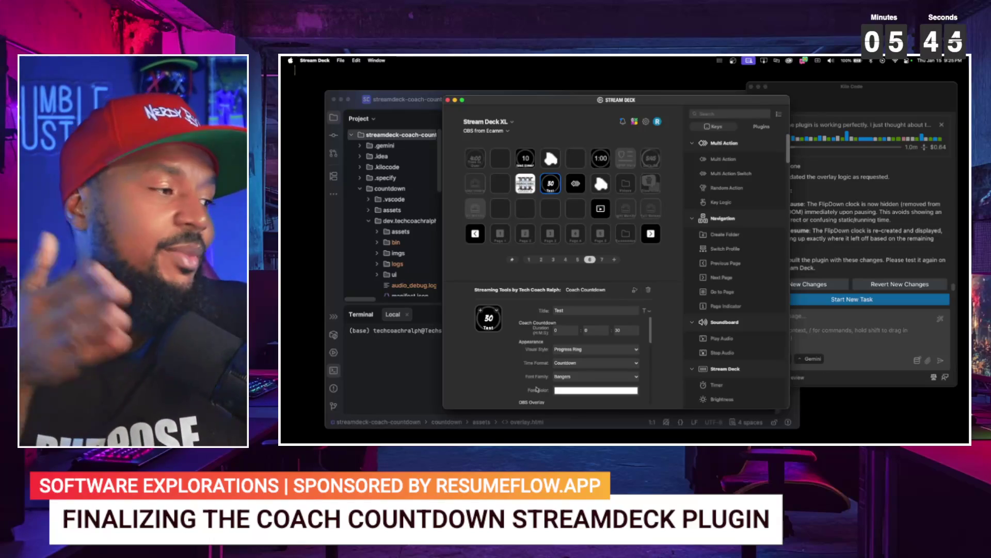
scroll(527, 382, "down", 5)
scroll(526, 382, "up", 1)
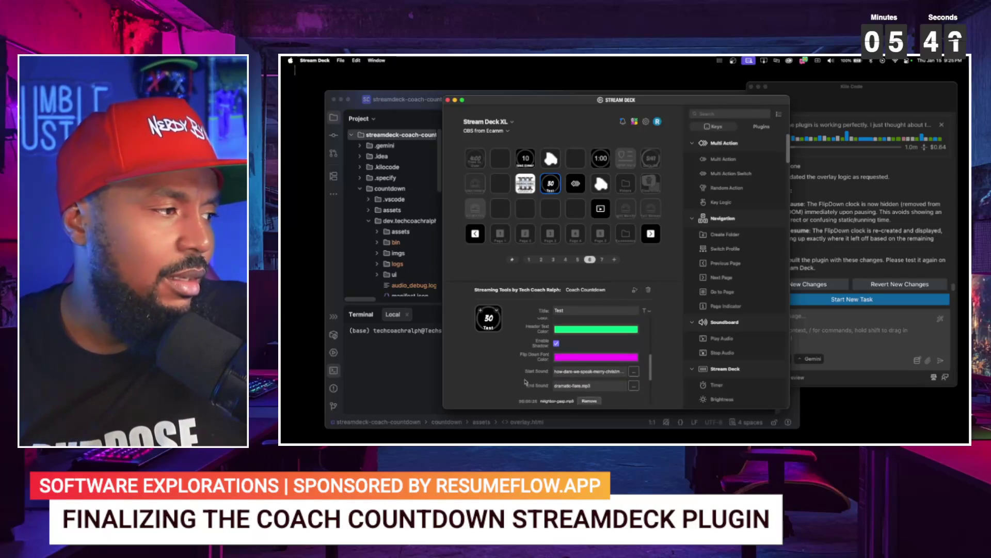
scroll(550, 382, "up", 1)
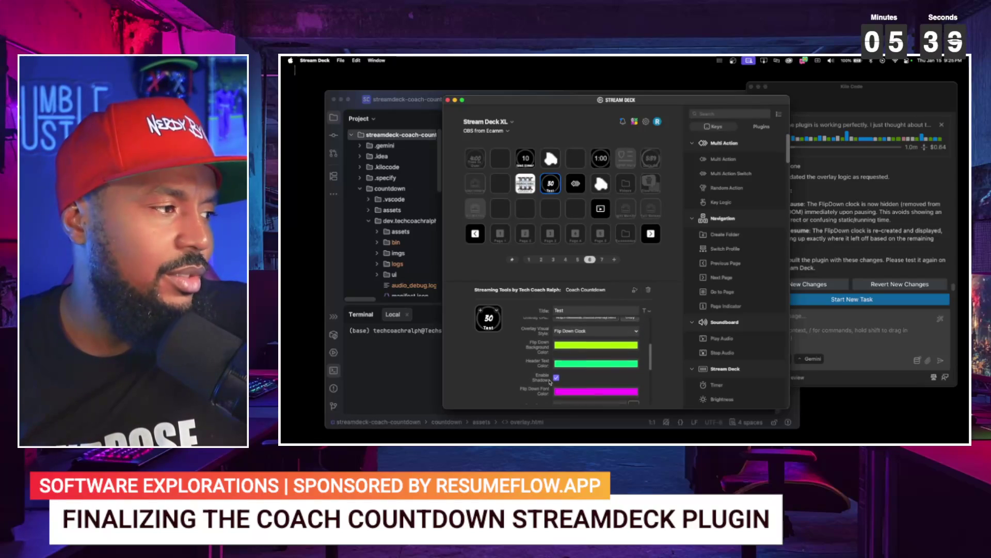
- Switch the overlay style to Progress Ring, then back to Flip Down Clock
left_click(581, 333)
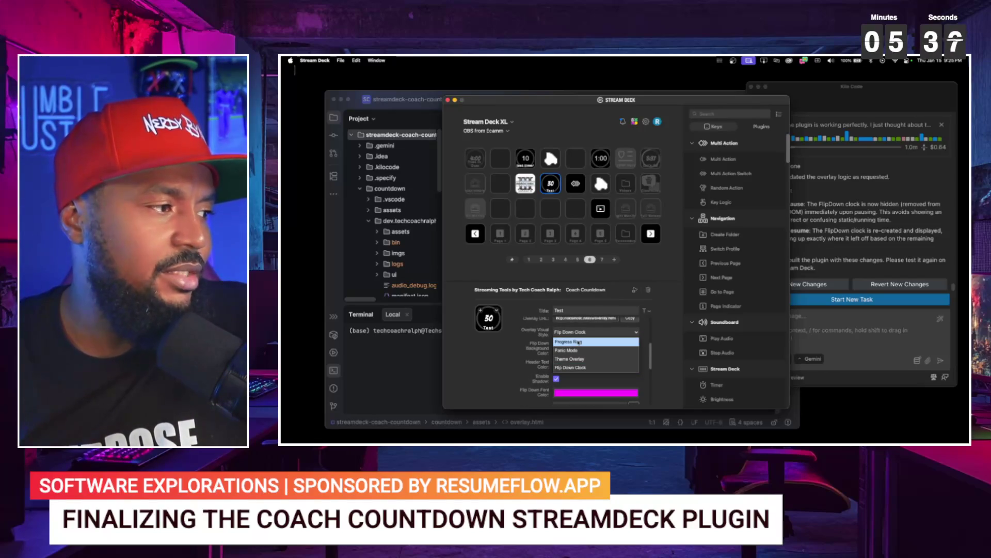
left_click(580, 342)
left_click(578, 334)
left_click(572, 369)
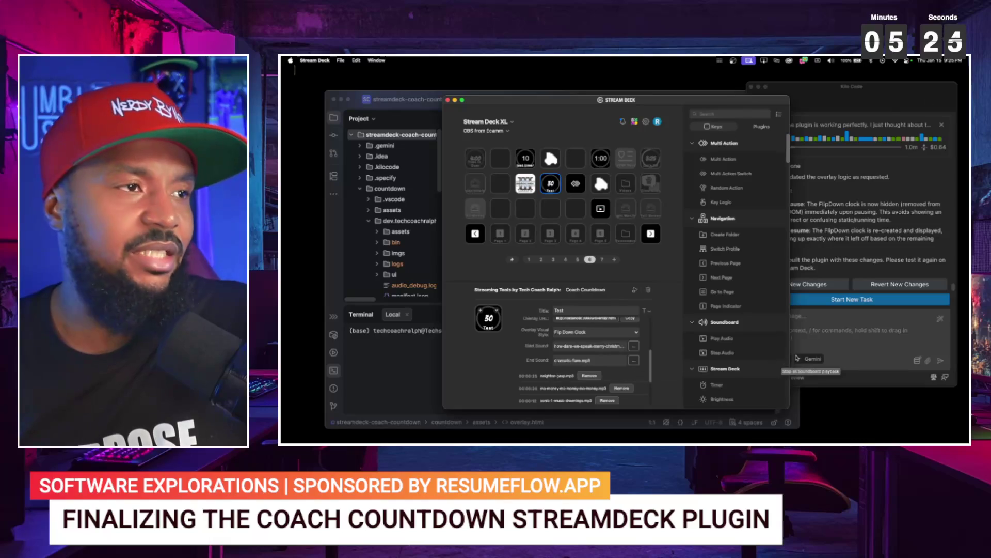
left_click(816, 331)
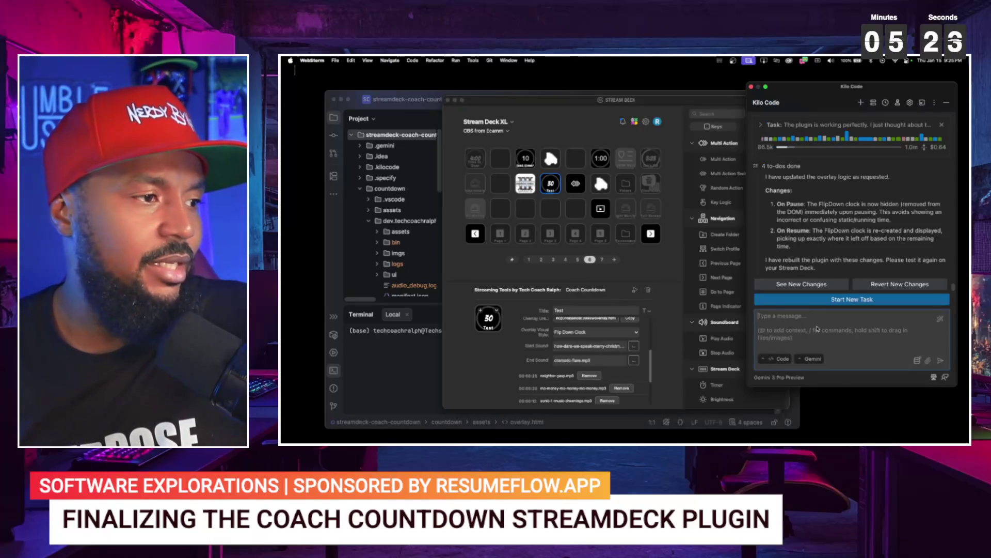
- Start a Kilo Code prompt saying Flip Down Clock shows its configuration parameters until the style changes
type("in ")
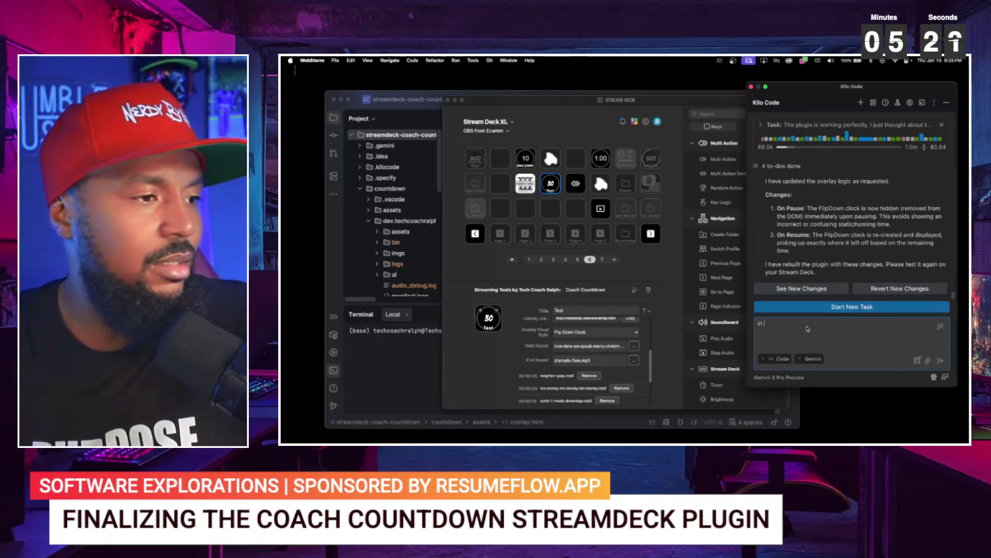
type("can you check the log")
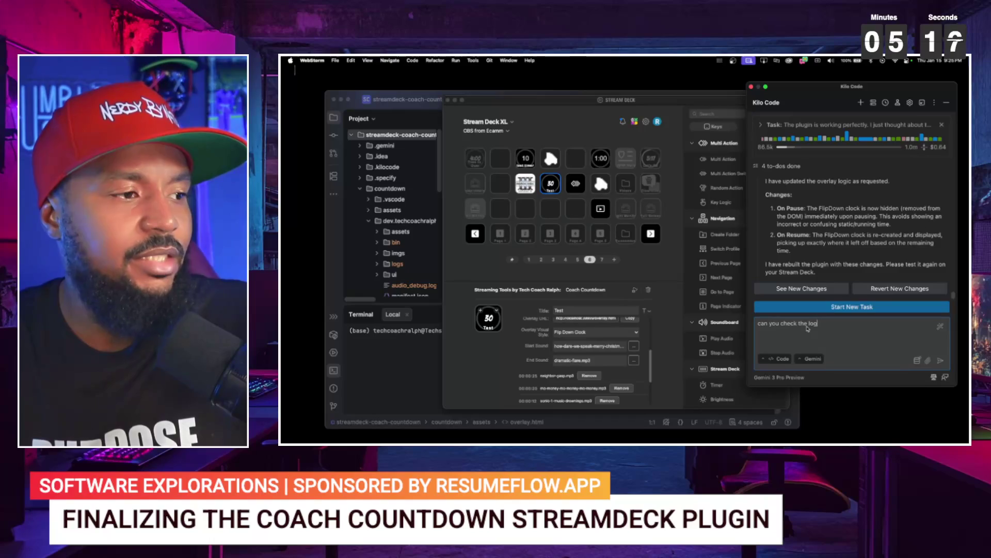
type("ic of")
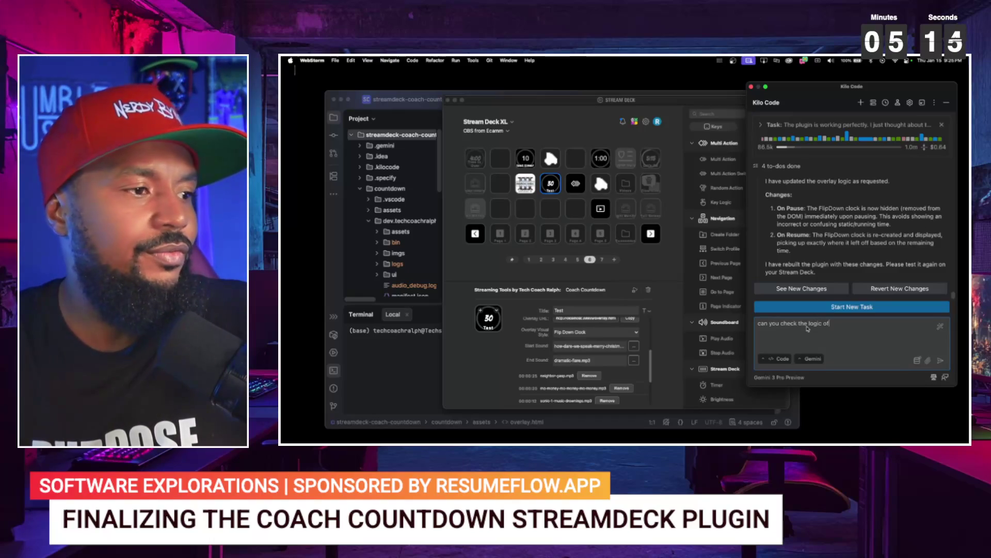
type(" when sw")
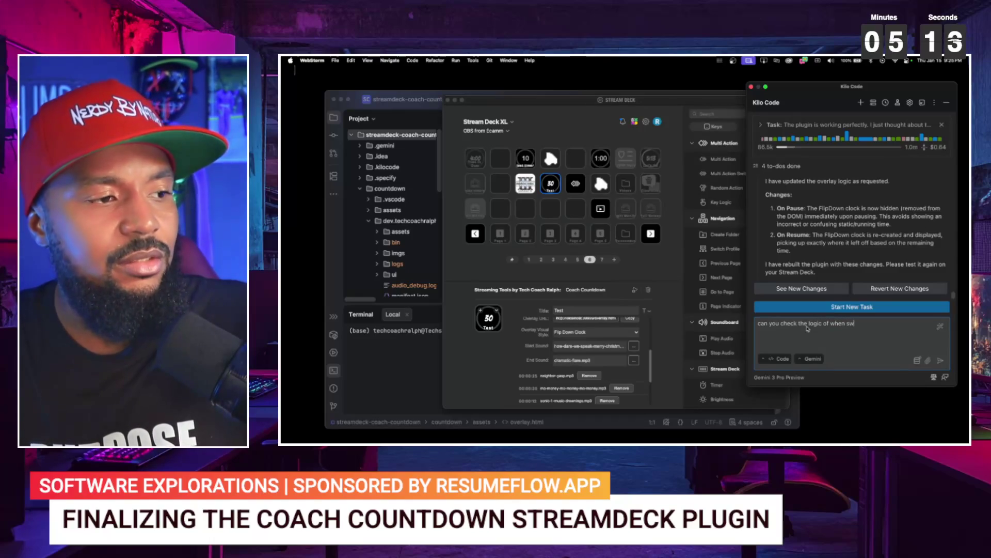
type("ifferent")
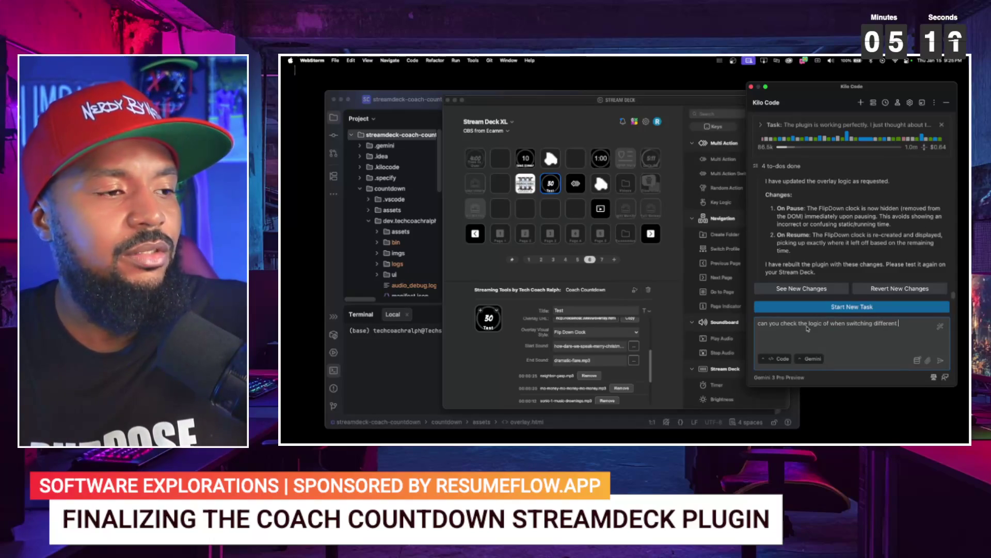
type("lay styles? If i v")
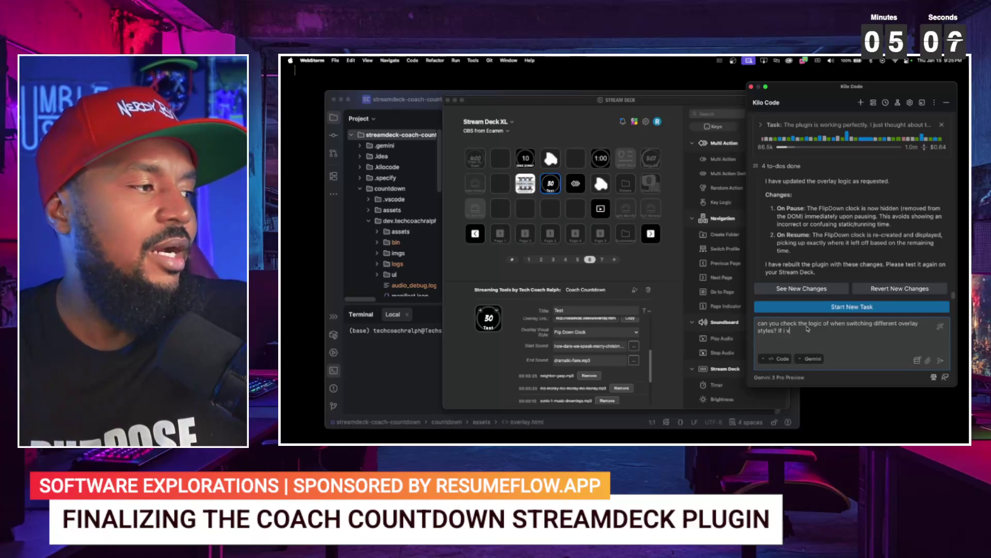
type(" have ov")
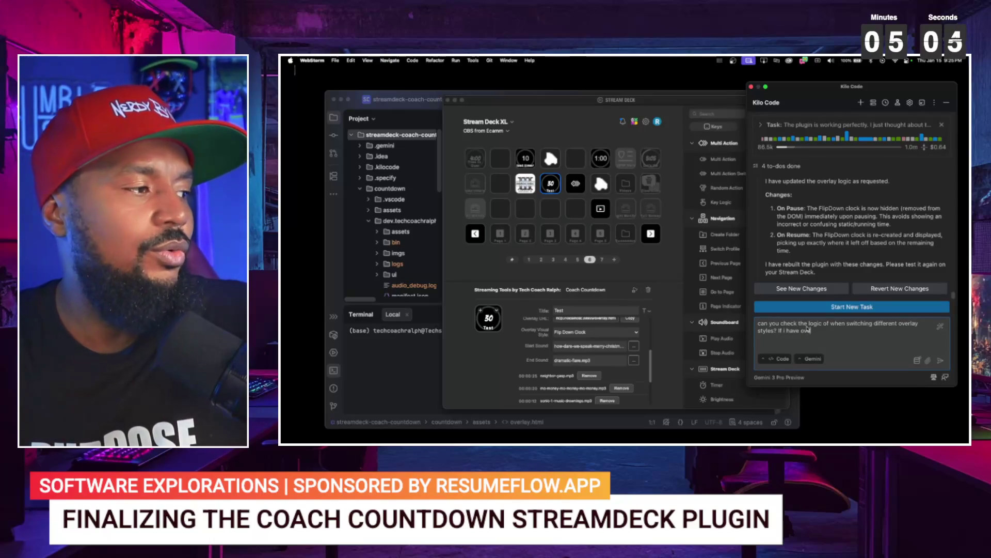
type("erlay visual style of \"fl")
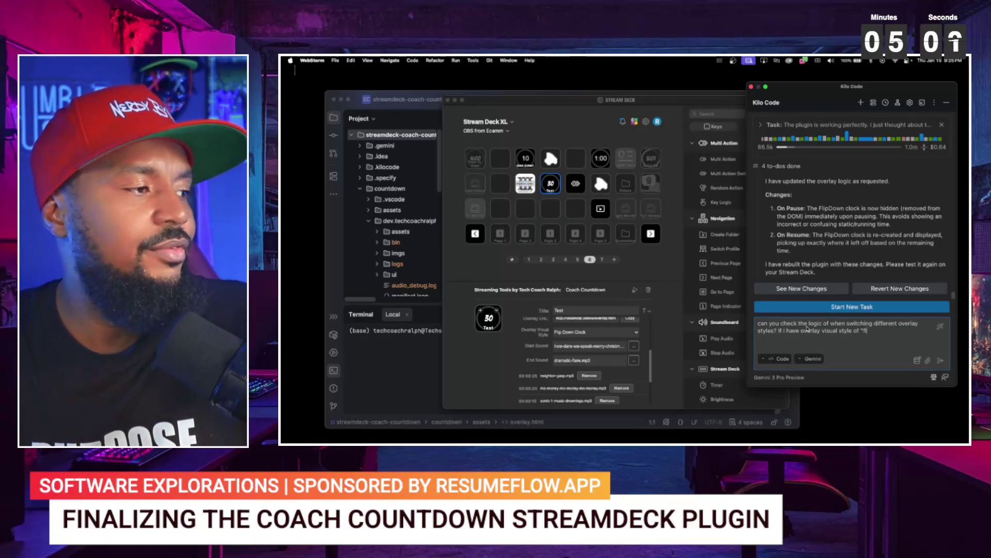
type("ip down clock\" se")
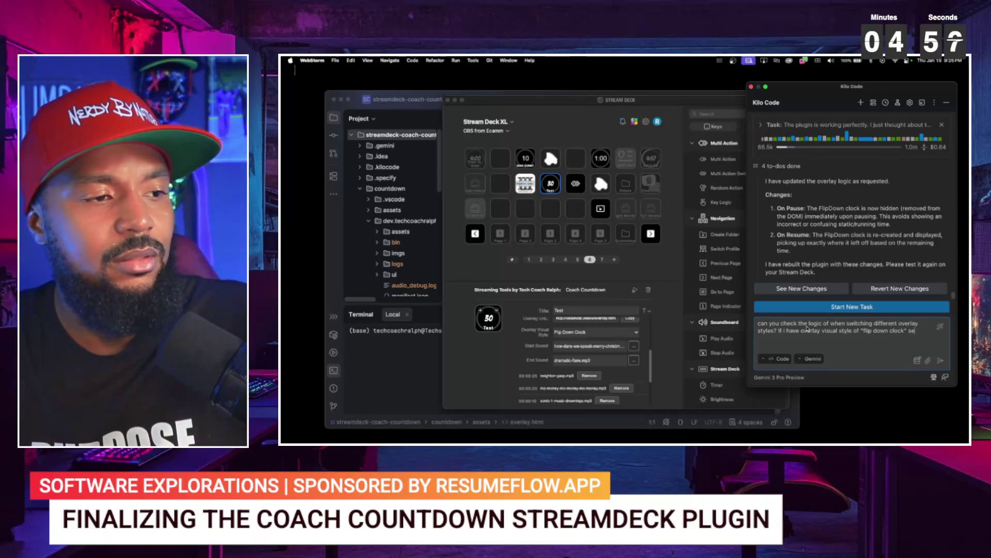
type("lected")
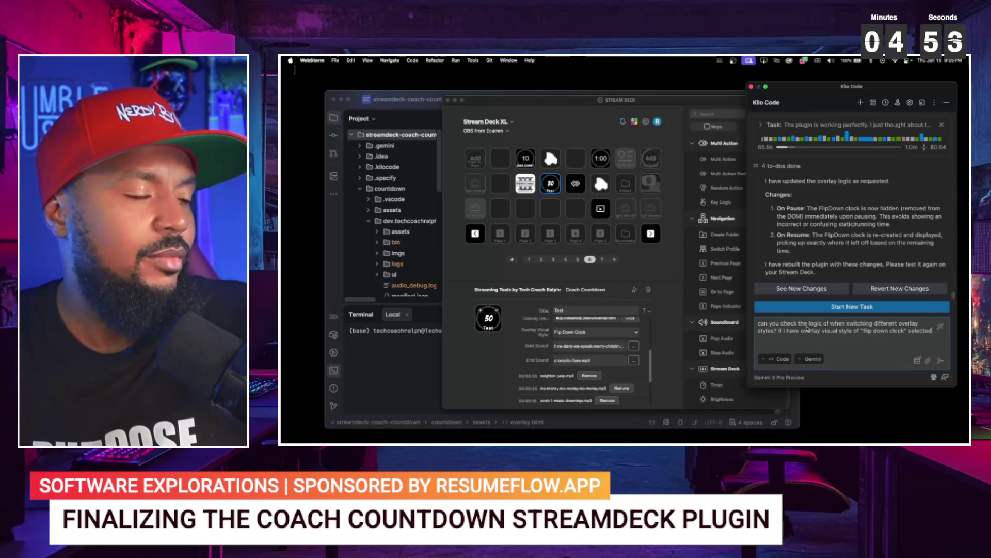
type(", it shows hte configur")
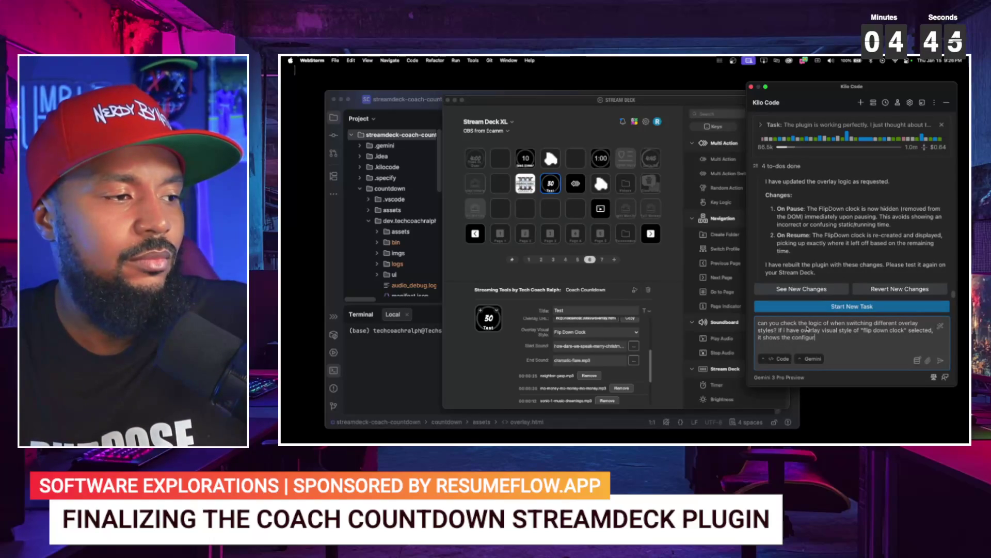
type("ation parameters")
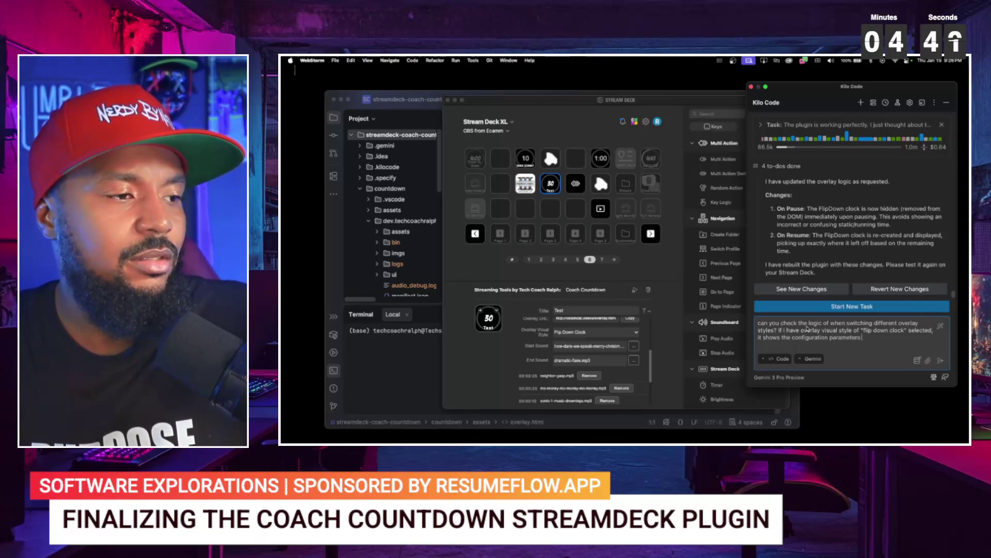
type(" for it but whe")
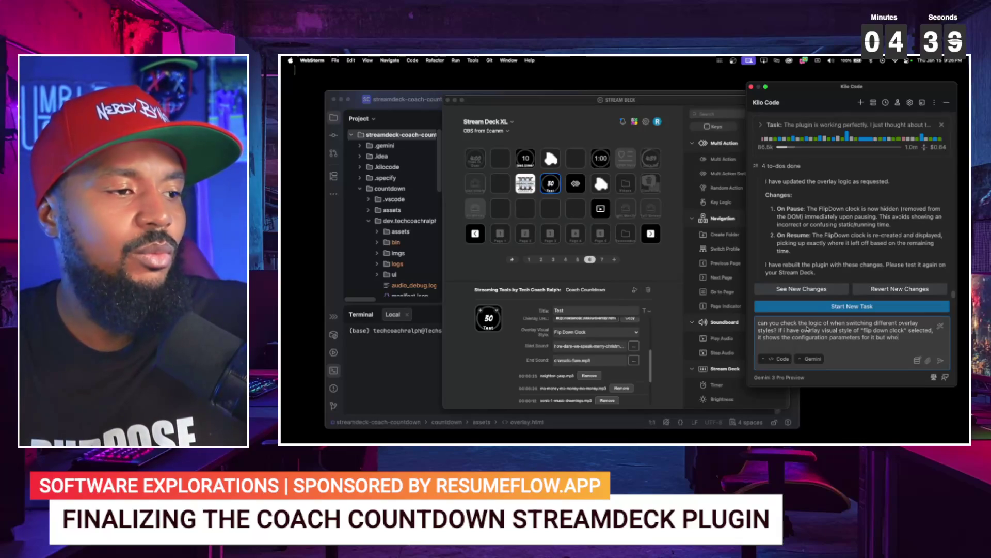
type("n I change to")
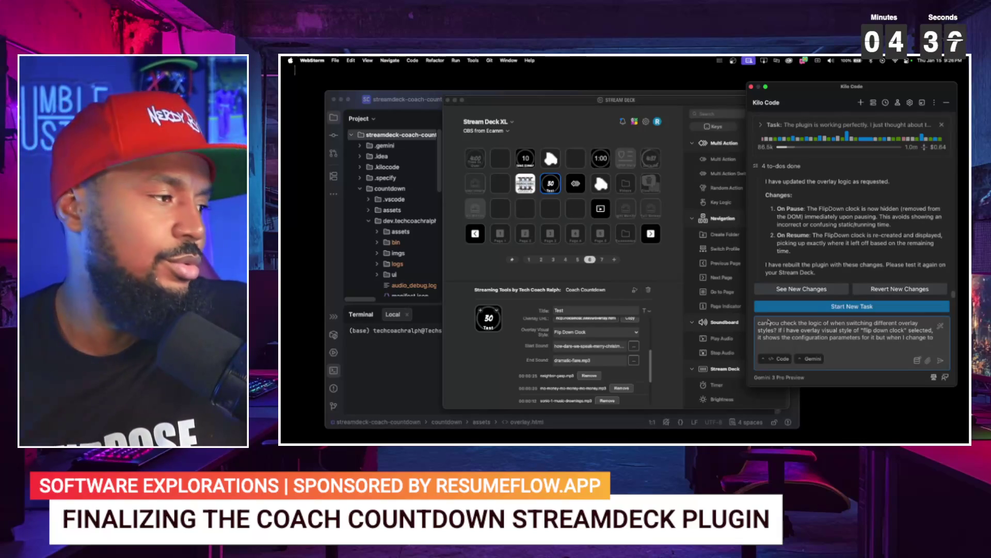
left_click(614, 331)
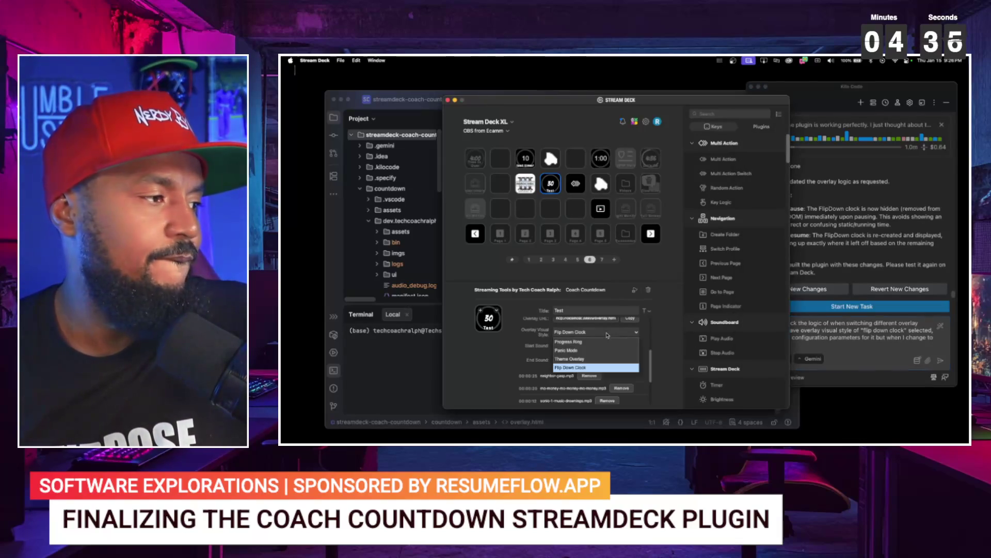
- Set the overlay style to Progress Ring and note that Flip Down Clock parameters then stop showing
left_click(589, 338)
left_click(916, 341)
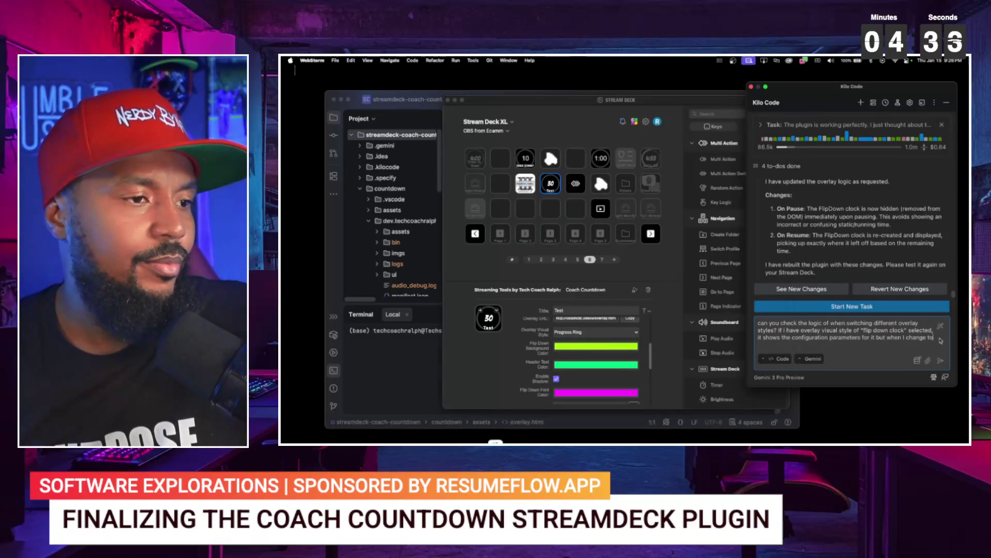
type("anothe")
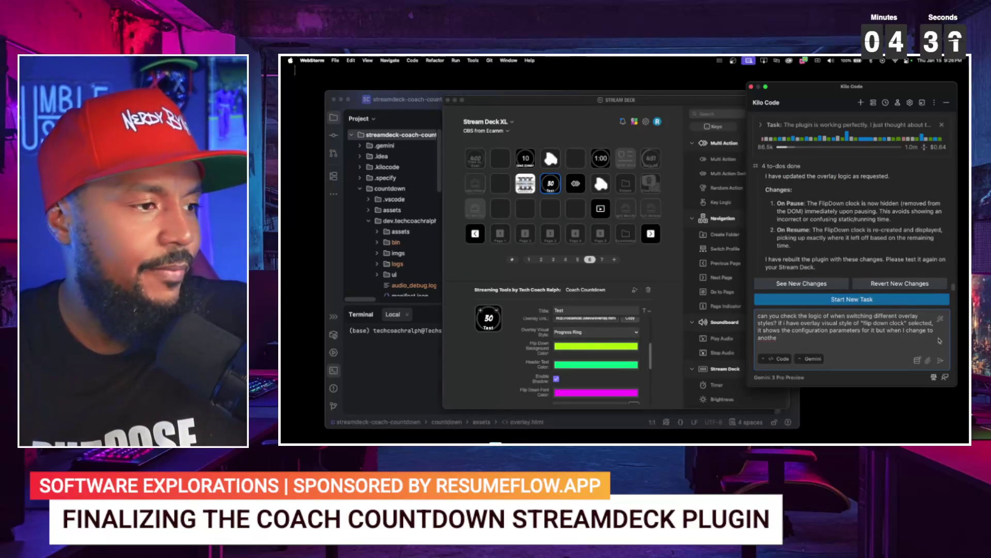
type("rr sty")
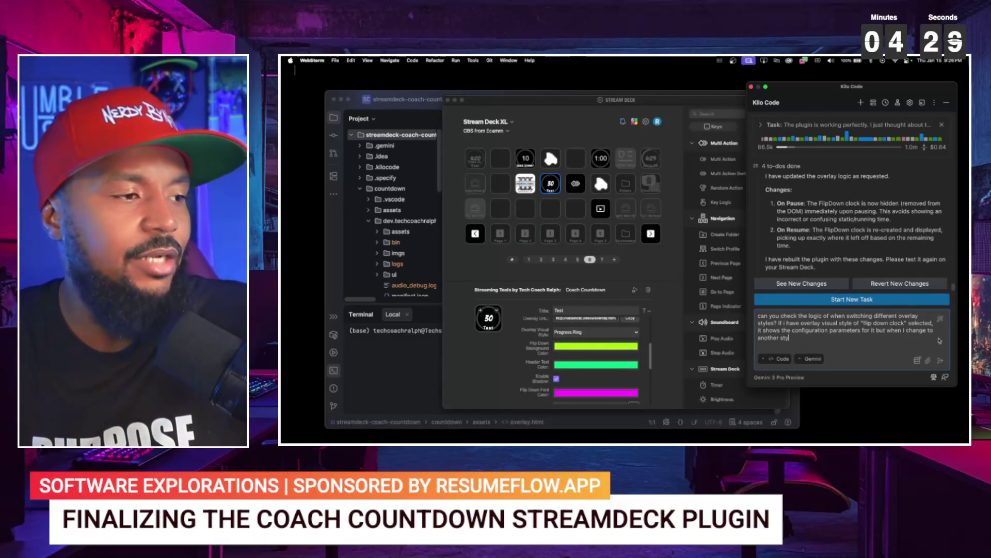
type("it continues to show the ")
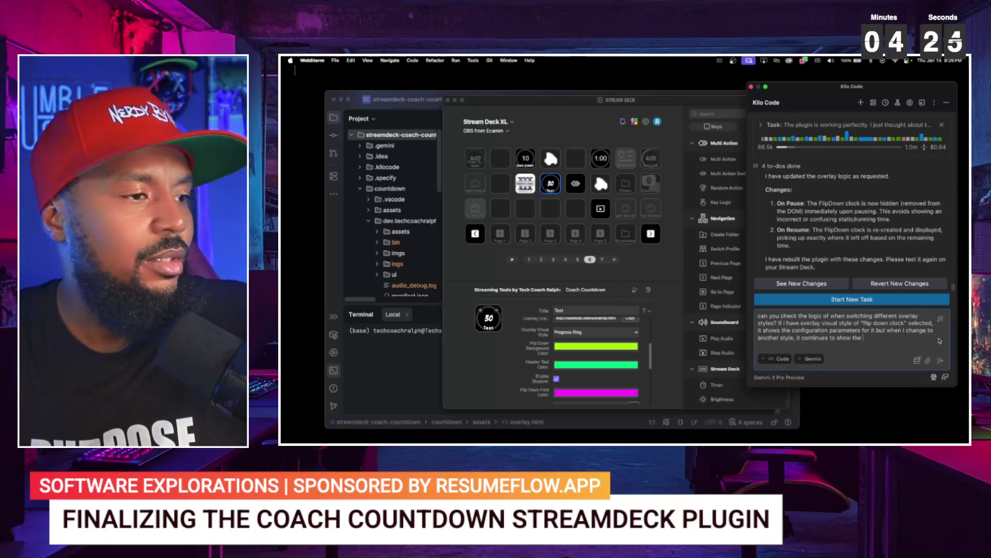
type("flip down cloc")
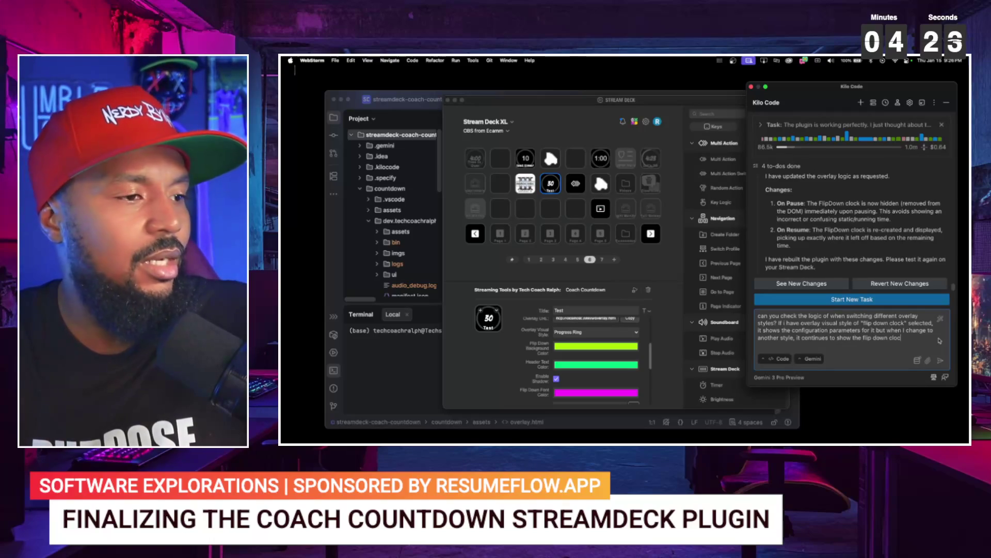
type("k")
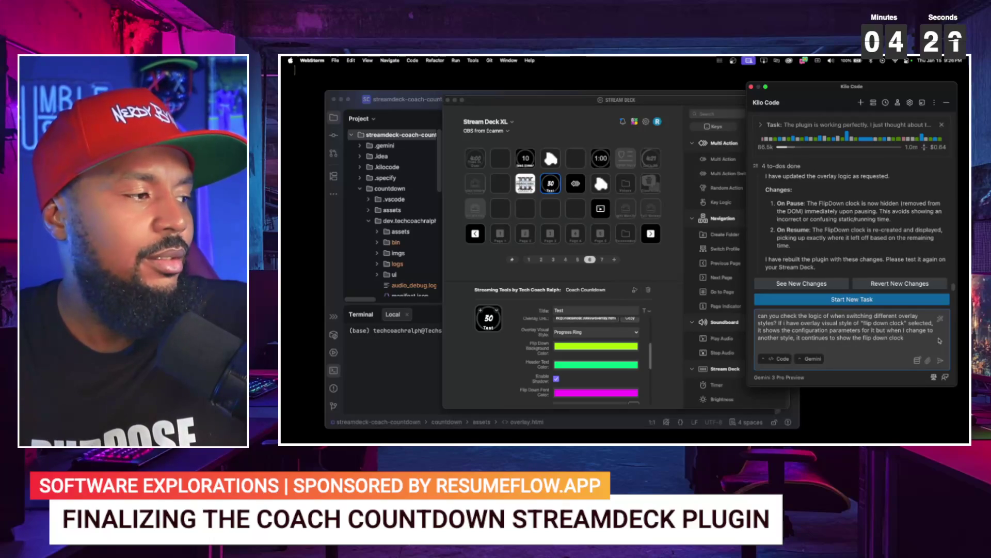
type(" paramete")
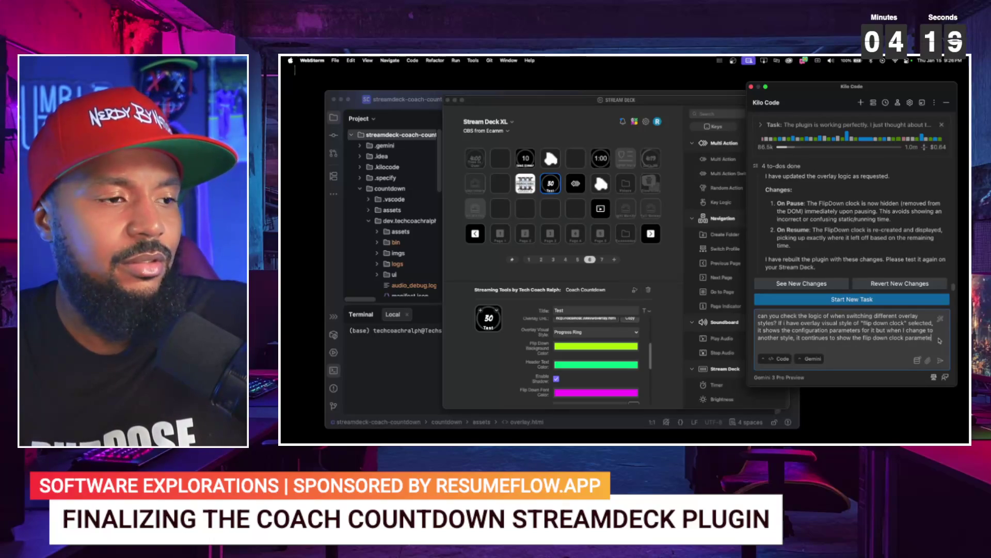
type("rs and when i g")
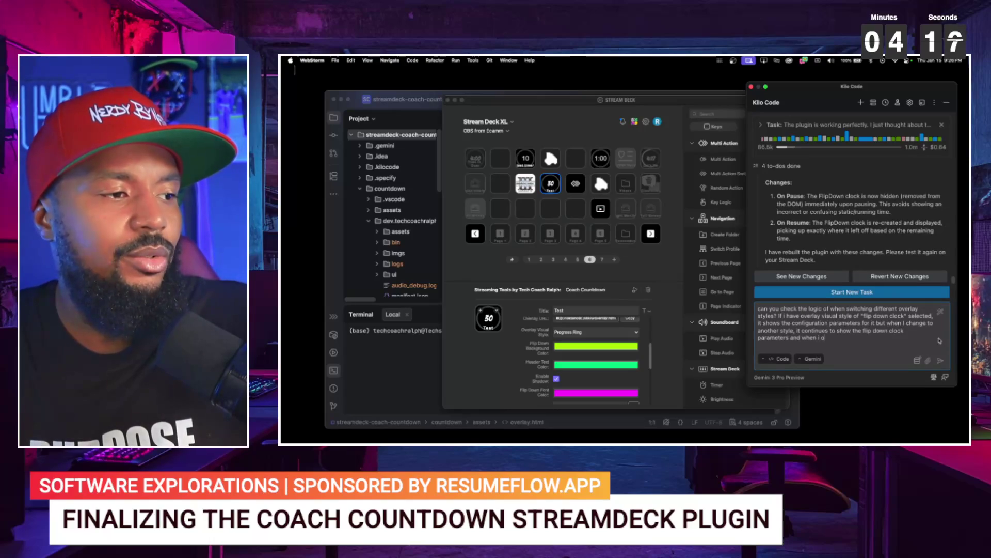
type("the f")
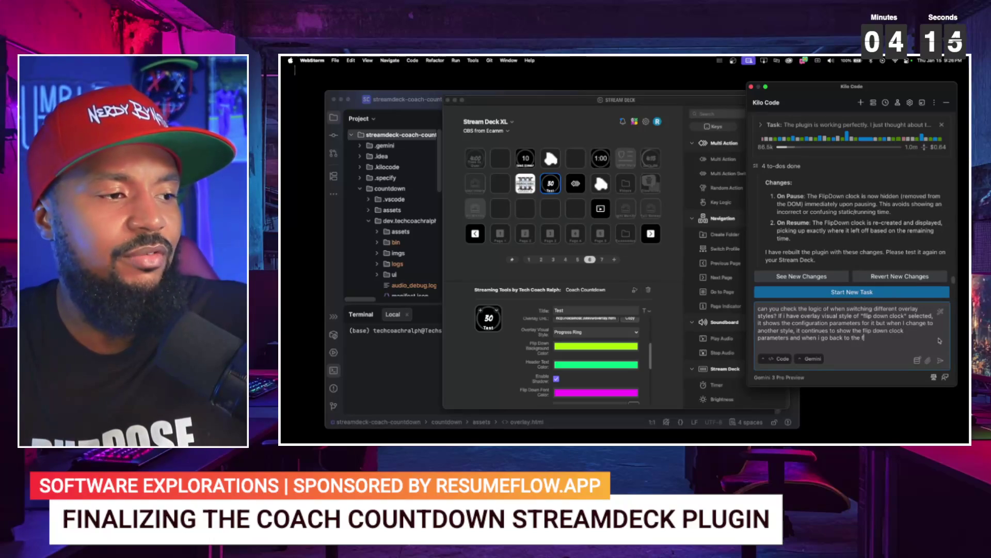
type("clock, they don't show anymore.")
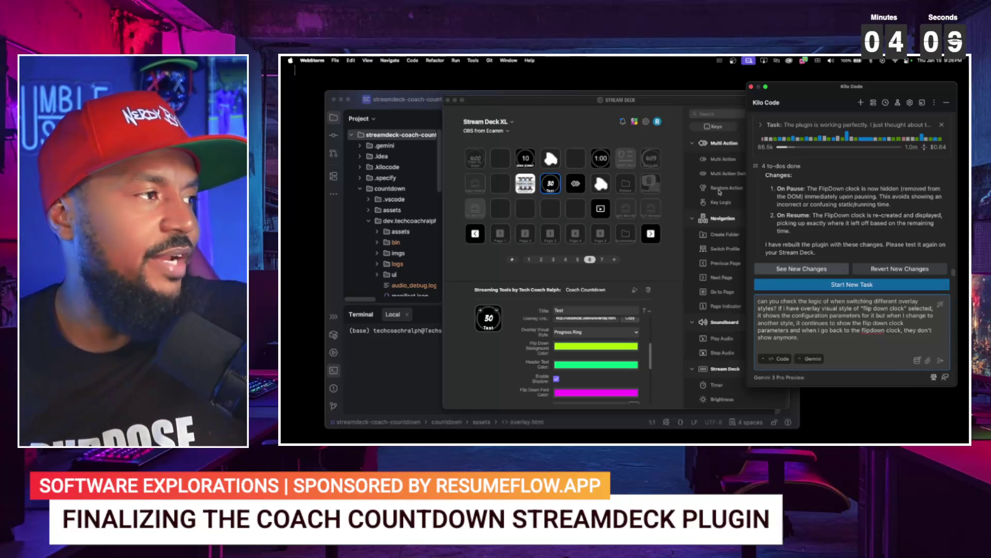
left_click(551, 183)
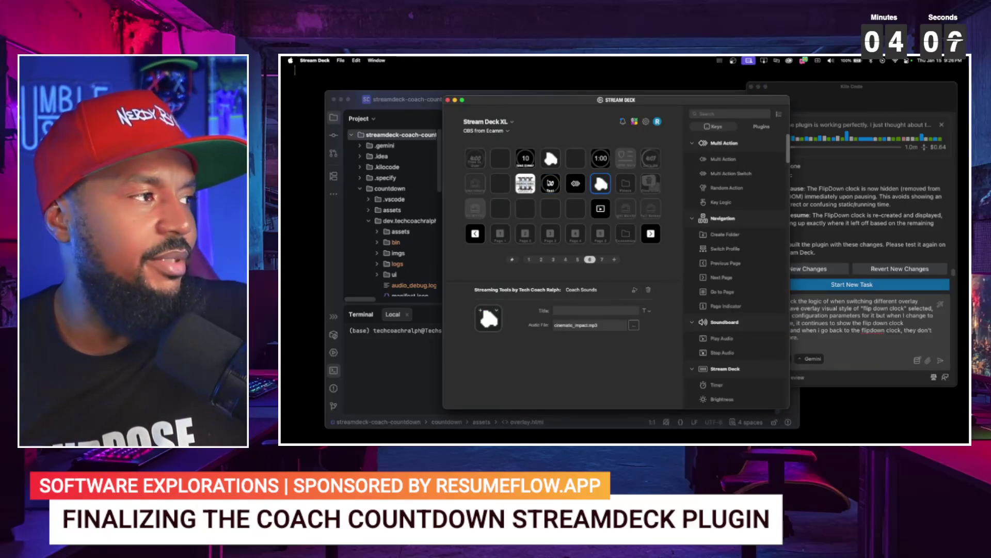
scroll(560, 363, "down", 3)
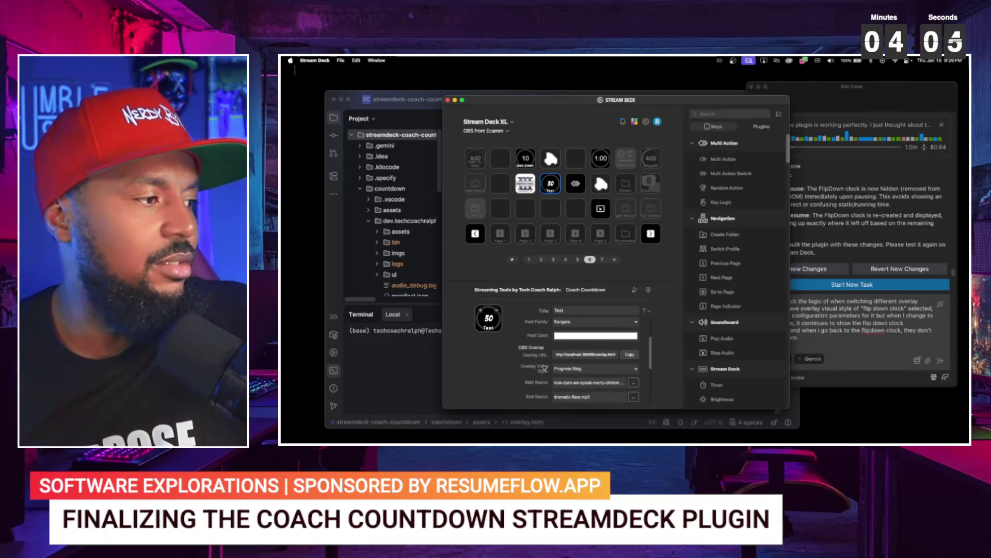
left_click(817, 343)
type("If i")
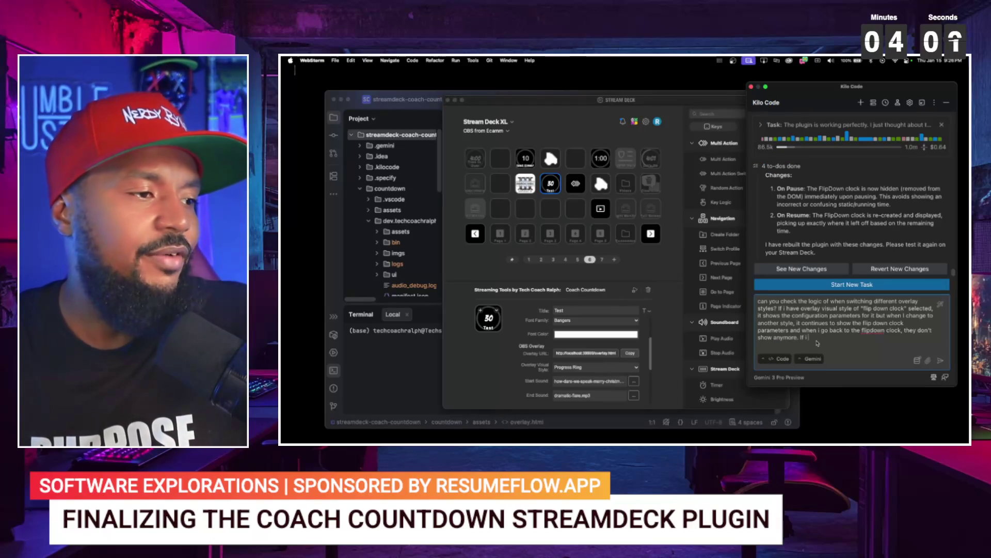
- Add that going to another button and back to the countdown makes the options display properly
type("go to another")
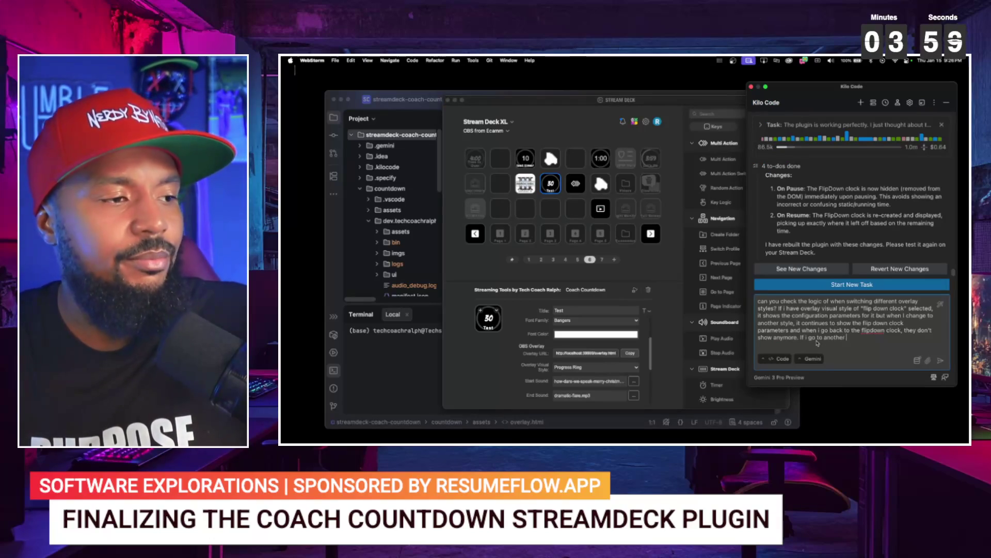
type(" button and then bac")
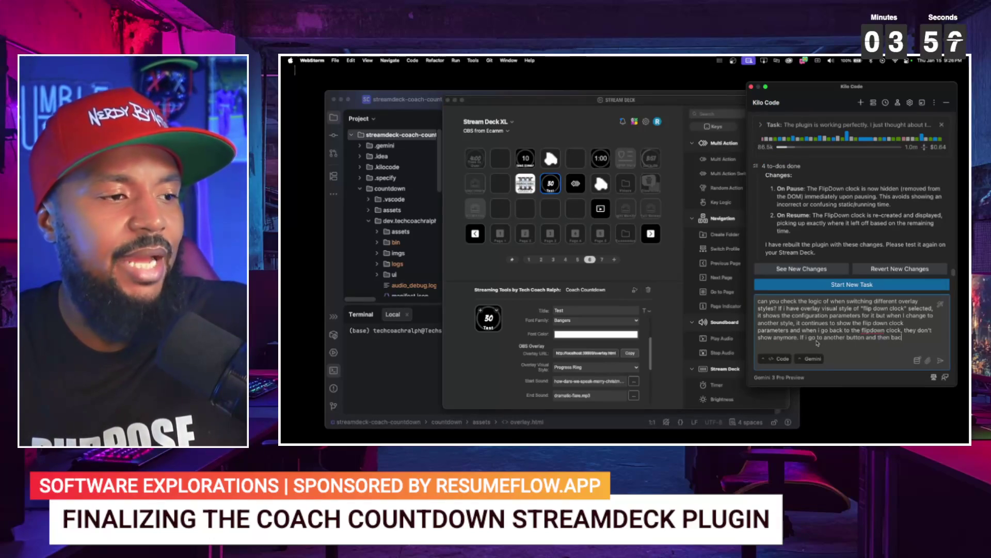
type("k to the coutn")
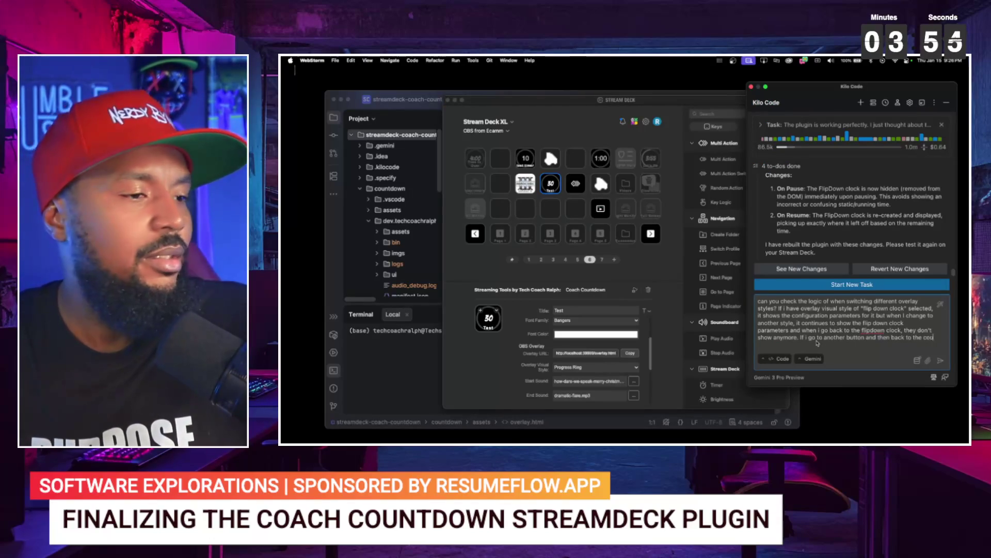
key("BackSpace")
type("nt")
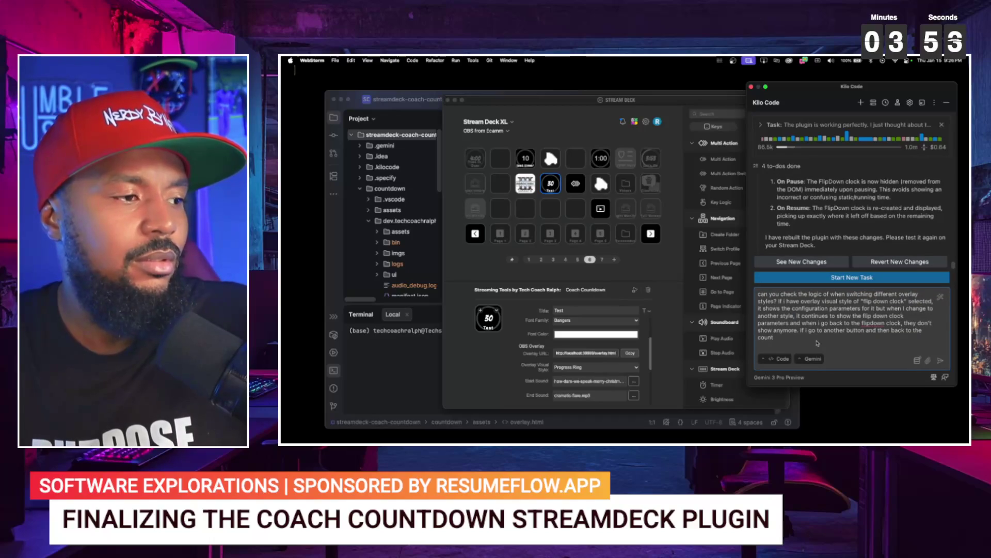
type(", i")
type("then the ov")
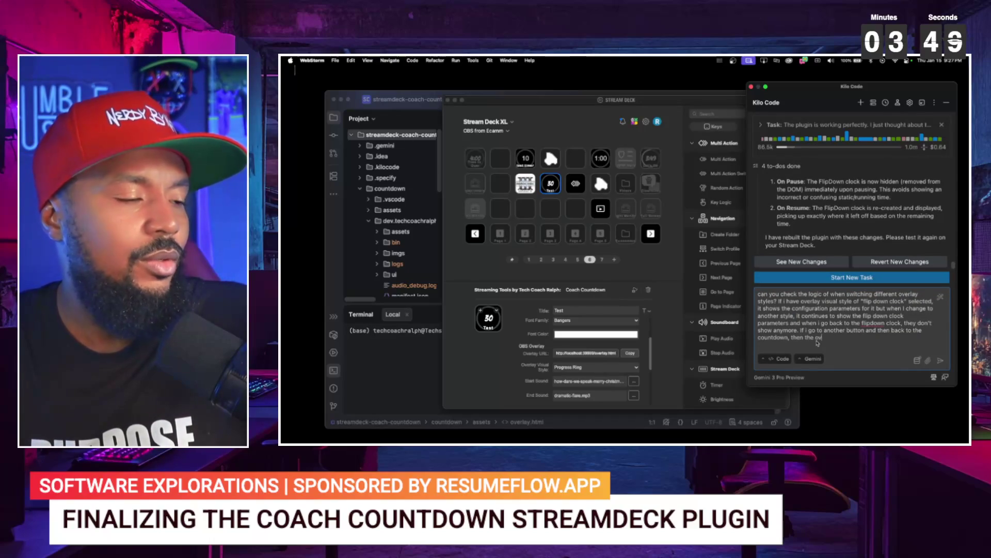
type("ons display proper")
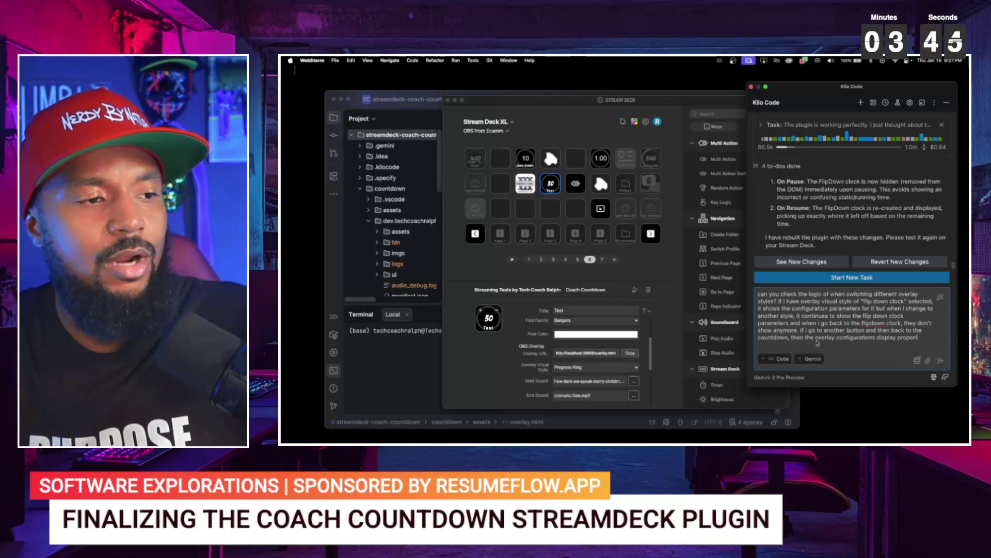
type("ly.")
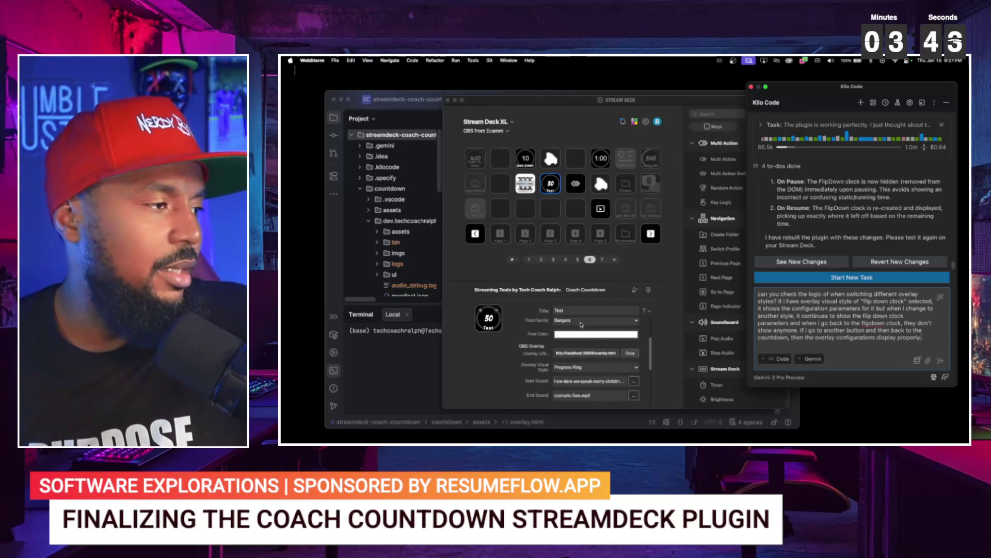
left_click(589, 367)
- Toggle the Test key's overlay style between Flip Down Clock and Progress Ring, dismissing the sound chooser
left_click(577, 402)
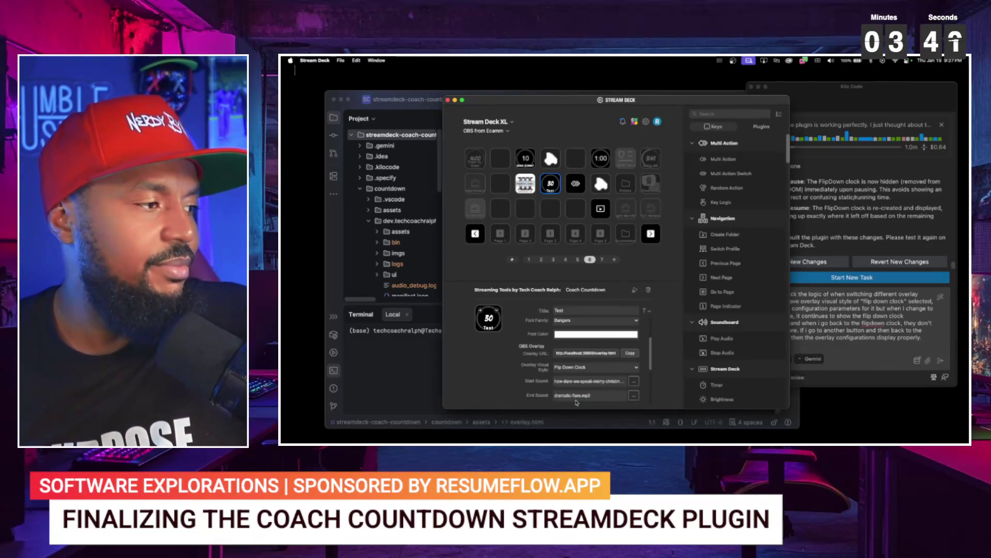
left_click(537, 382)
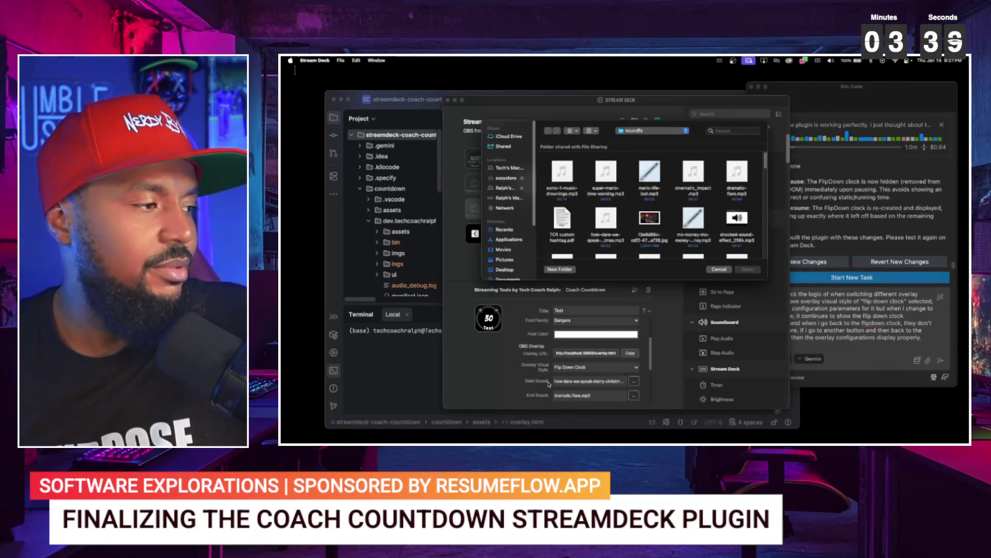
left_click(719, 269)
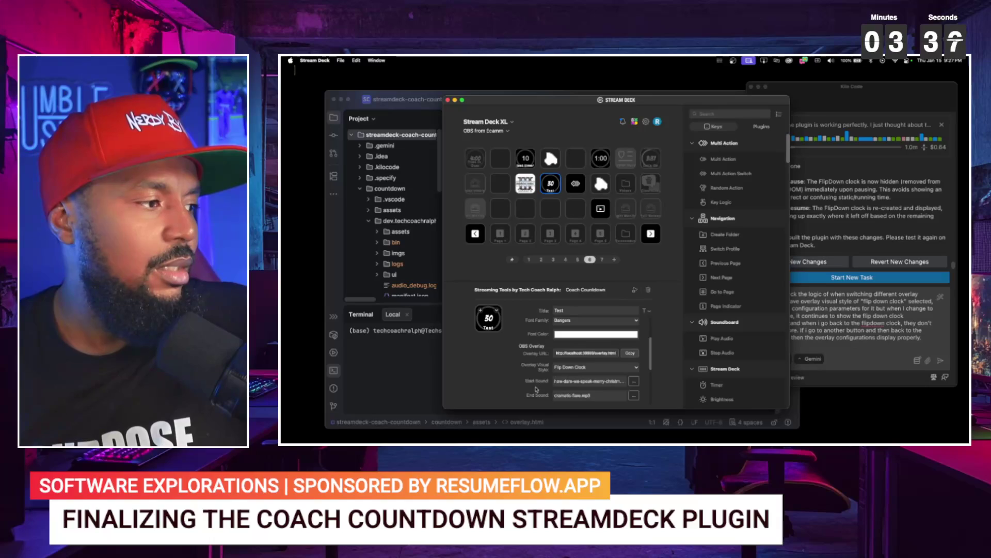
left_click(584, 370)
left_click(582, 376)
left_click(582, 367)
left_click(572, 402)
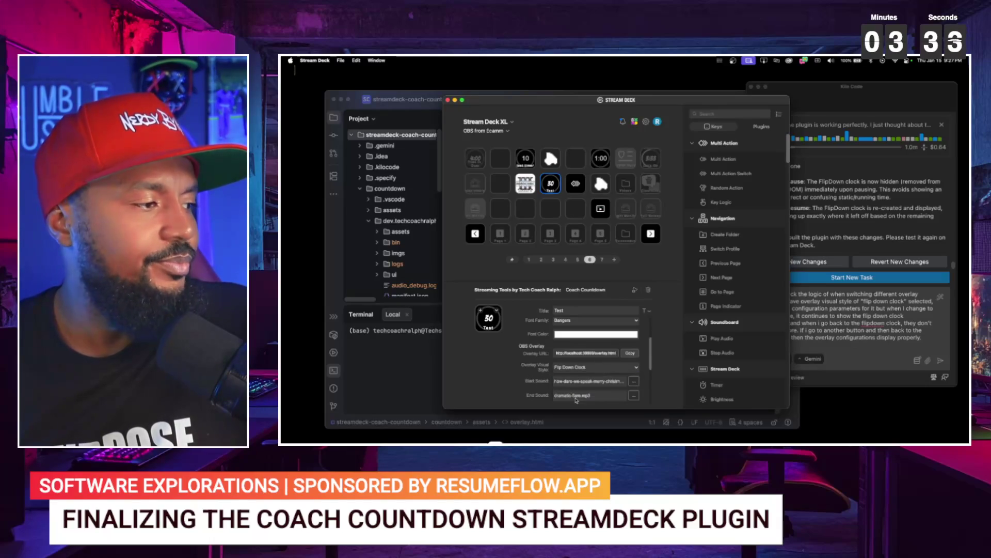
- Switch the overlay style to Progress Ring again, then back to Flip Down Clock
left_click(579, 349)
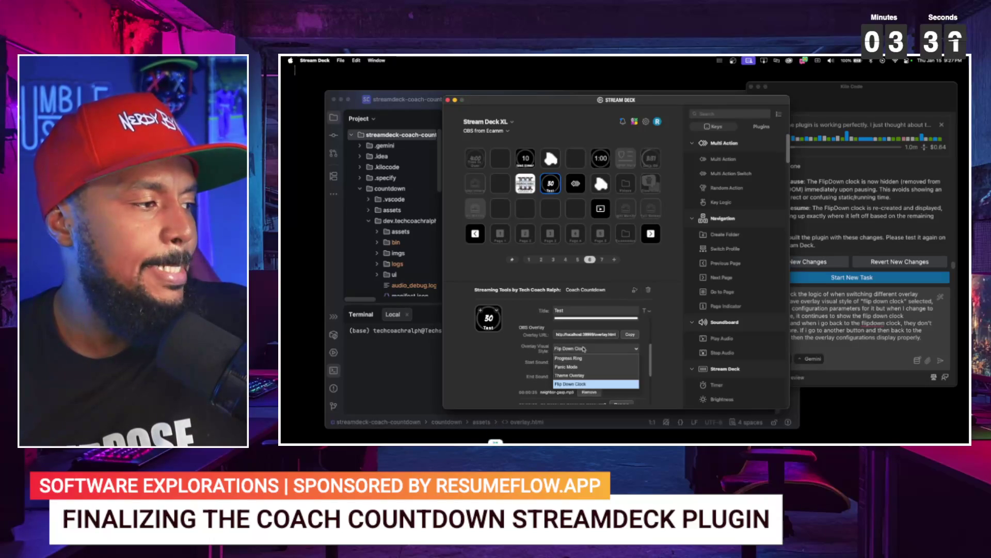
left_click(577, 359)
scroll(574, 352, "up", 5)
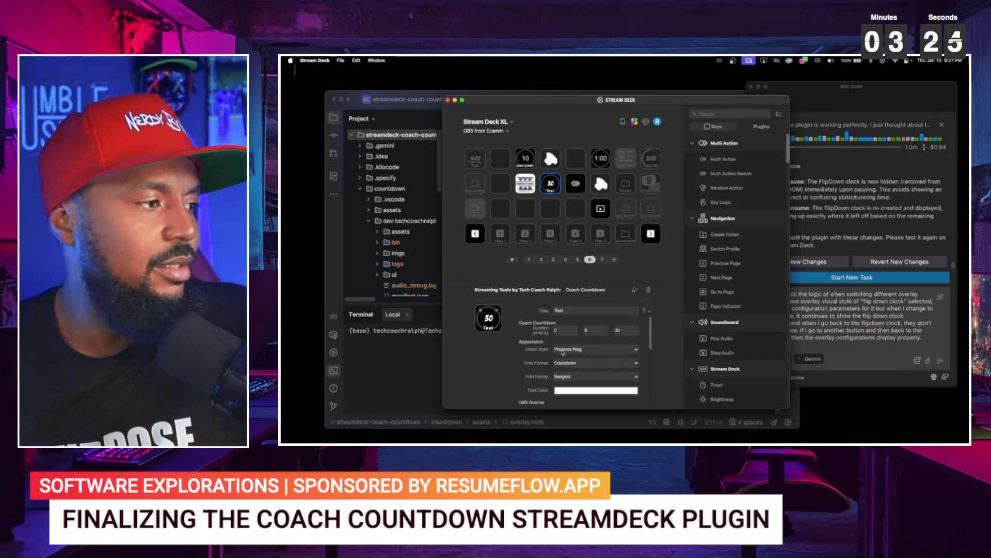
left_click(562, 353)
left_click(536, 371)
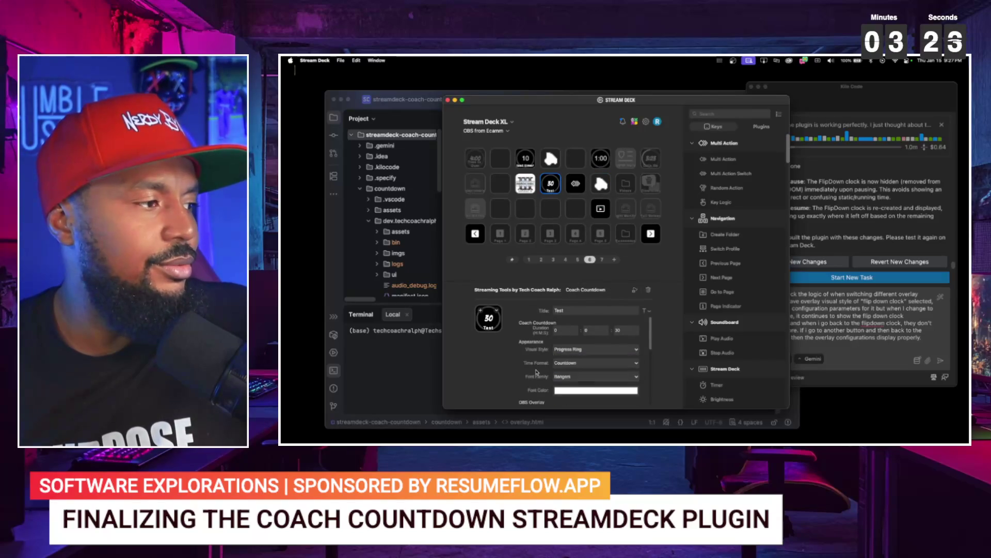
left_click(570, 388)
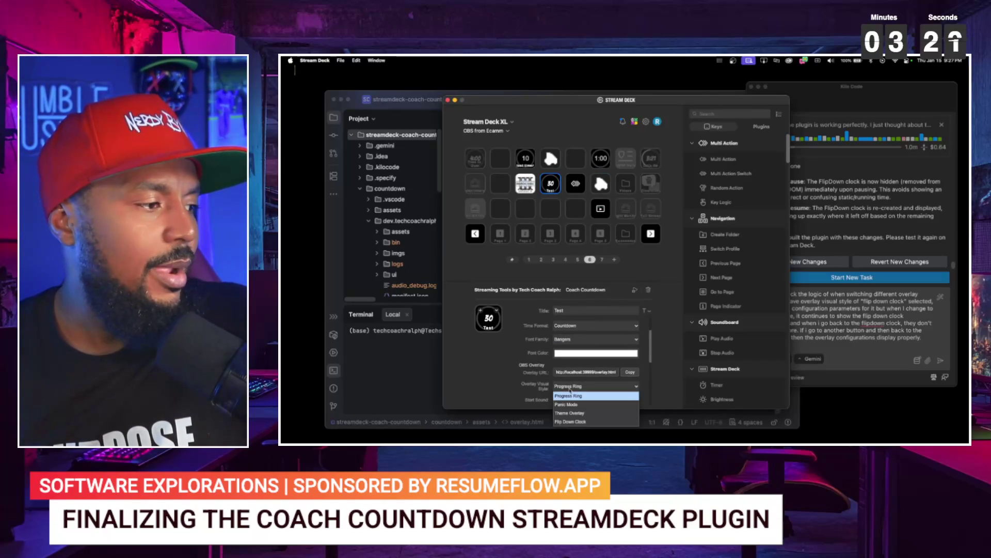
left_click(570, 421)
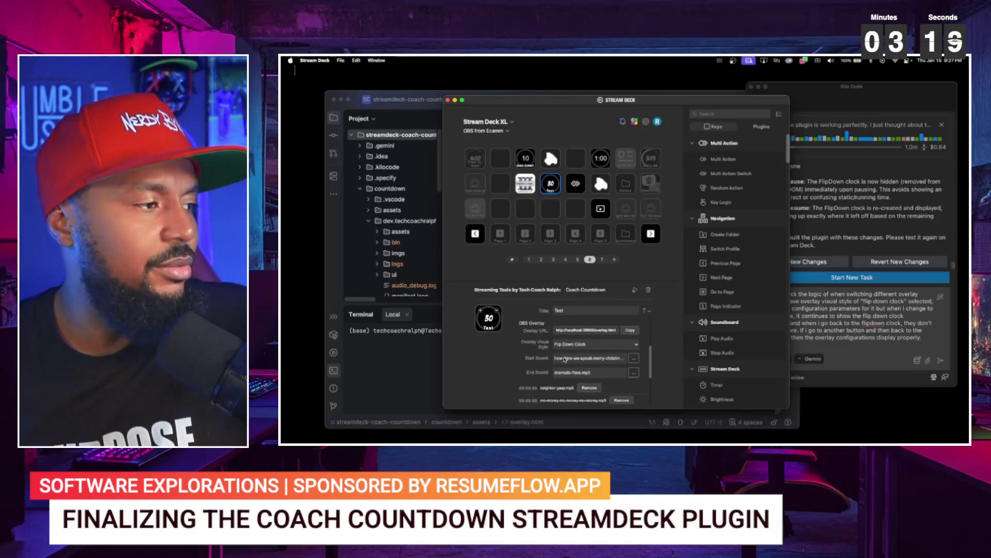
- Set the overlay style to Panic Mode and select the prompt's last sentence about switching buttons
left_click(579, 345)
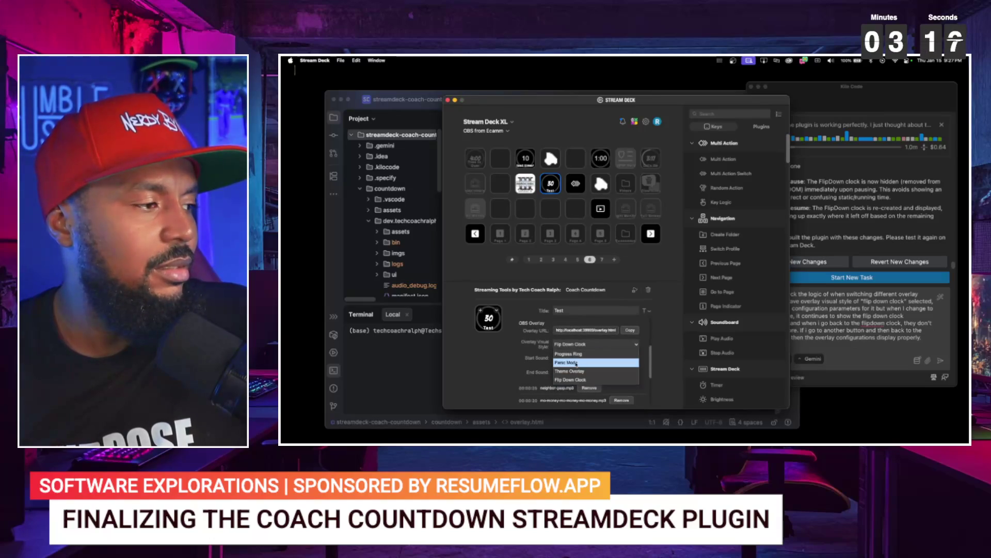
left_click(578, 343)
scroll(576, 356, "up", 2)
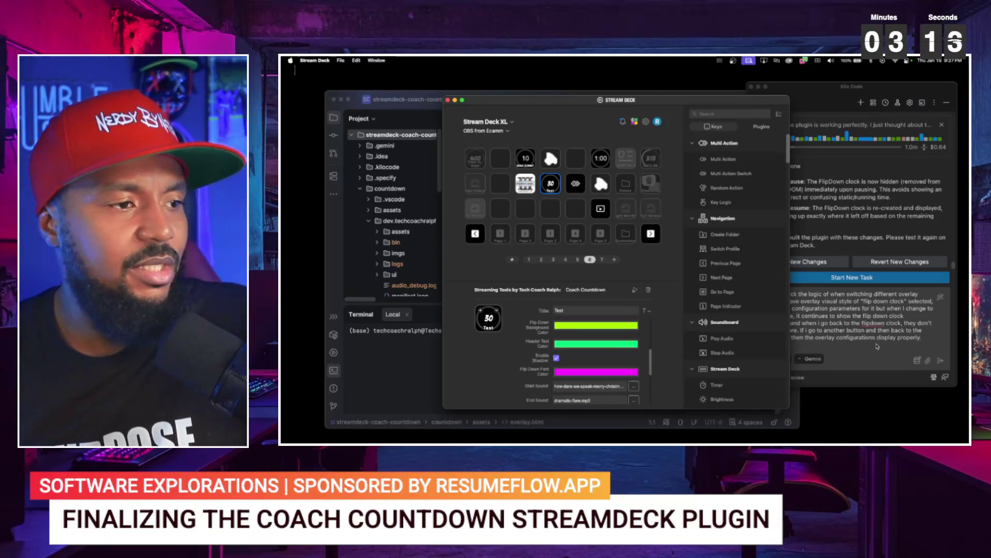
left_click(878, 346)
left_click_drag(884, 335, 799, 333)
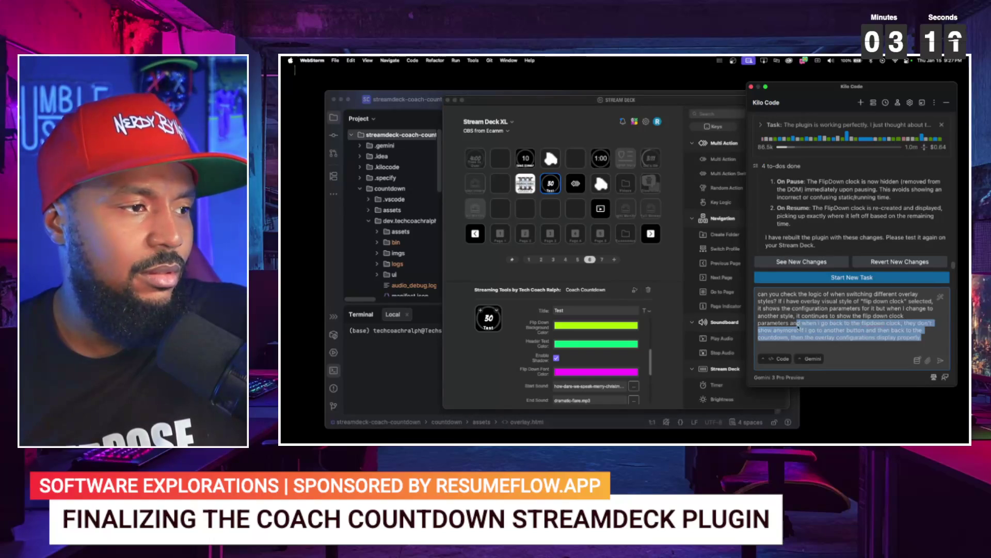
- Delete the prompt's last sentence and send the overlay style switching question as a new Kilo Code task
key("BackSpace")
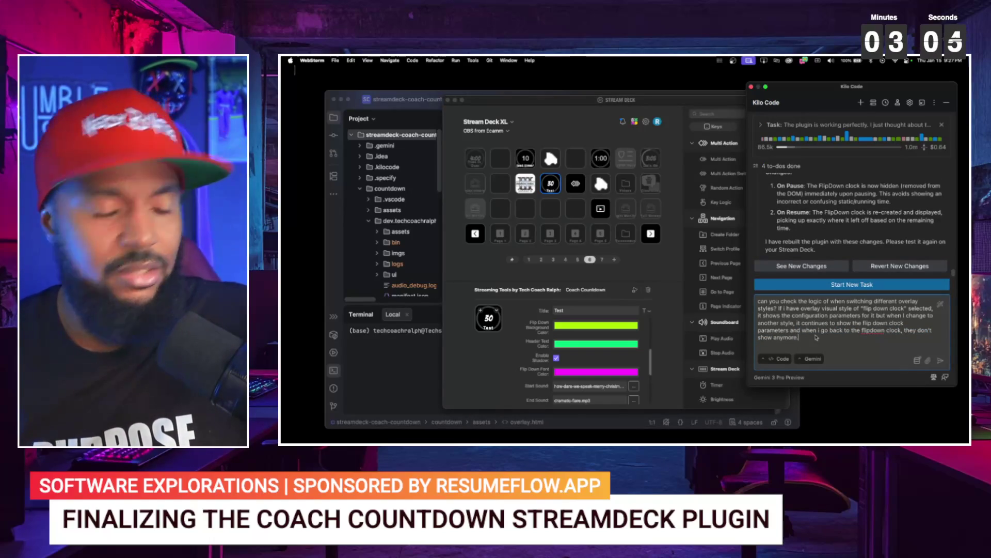
key("ctrl+a")
left_click(802, 284)
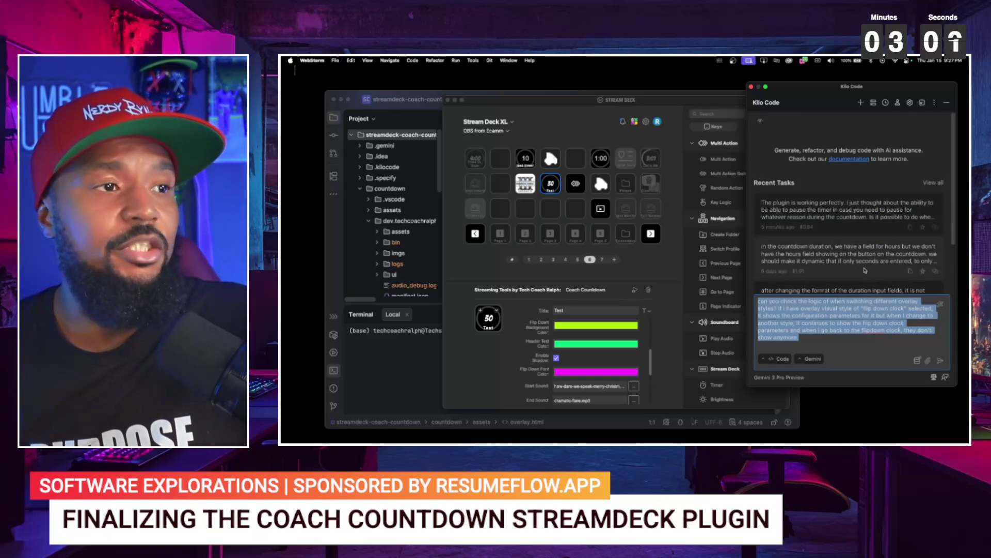
left_click(940, 361)
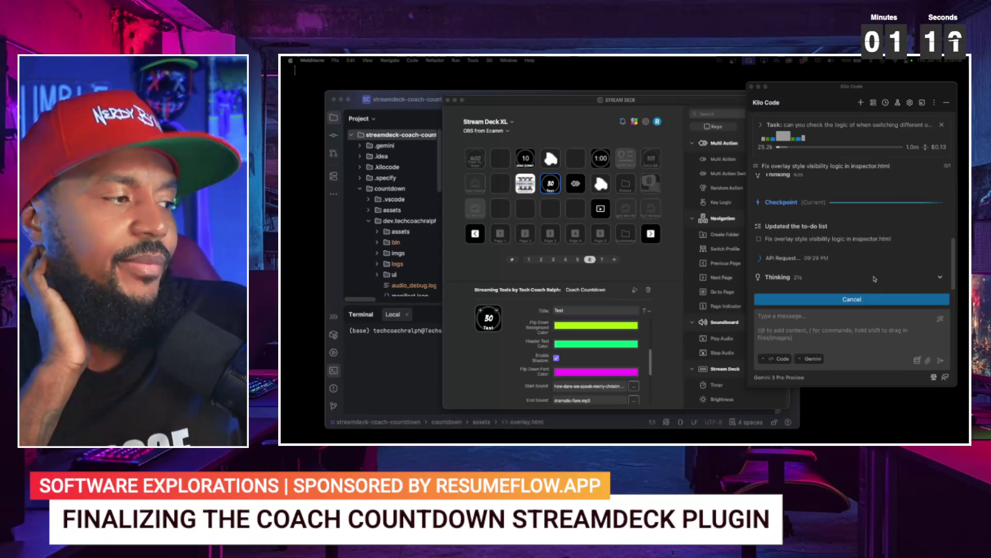
- Set the Time to Duel key's countdown duration to 20 minutes
scroll(606, 380, "down", 3)
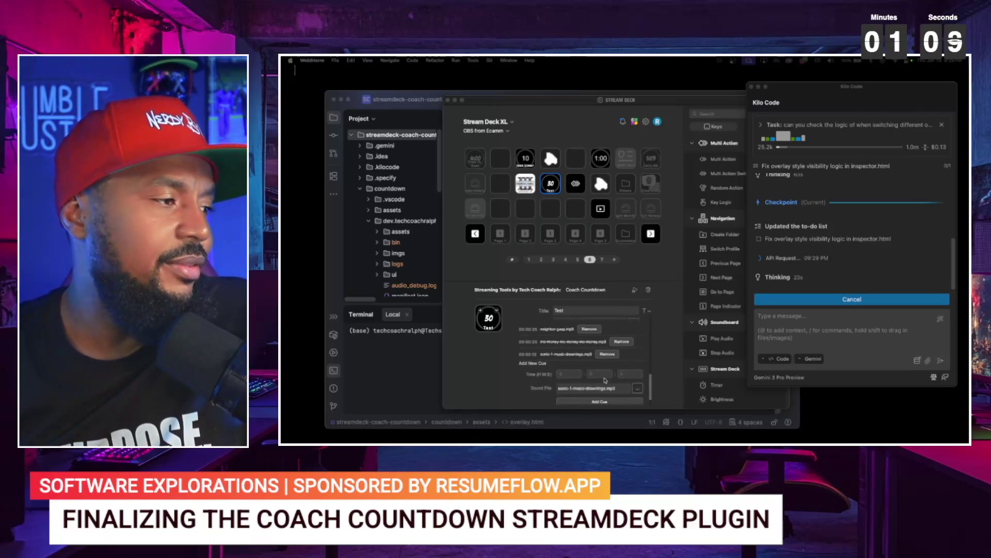
scroll(606, 380, "down", 1)
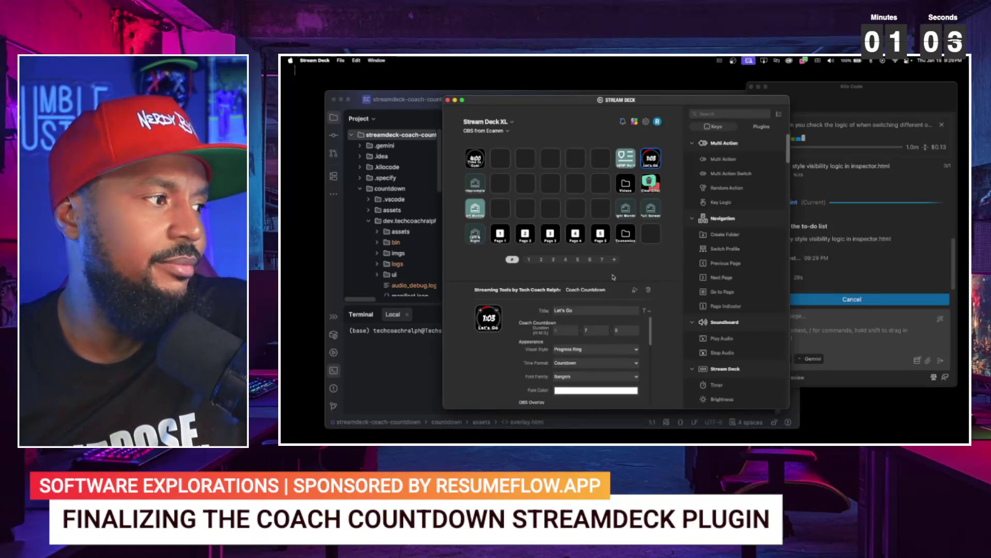
left_click(476, 160)
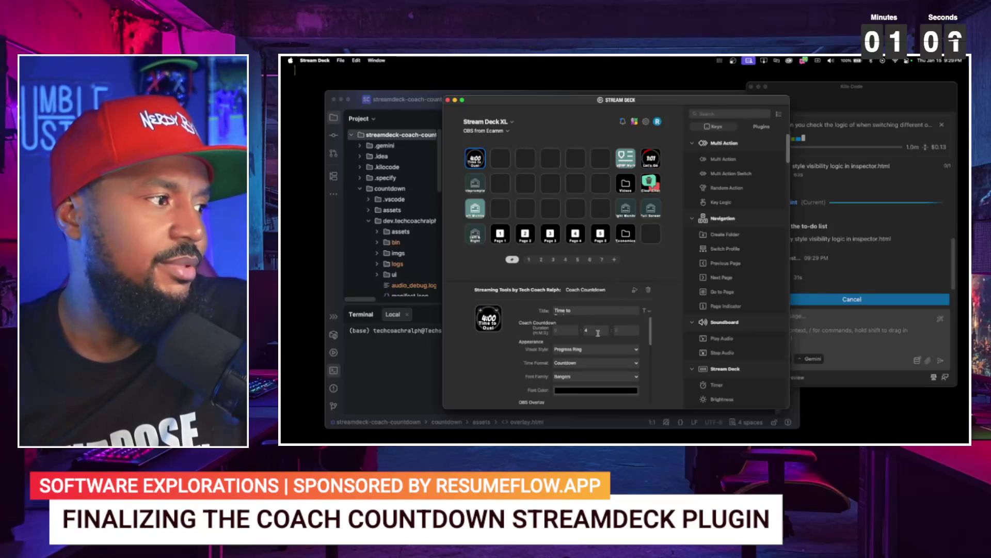
double_click(601, 331)
type("20")
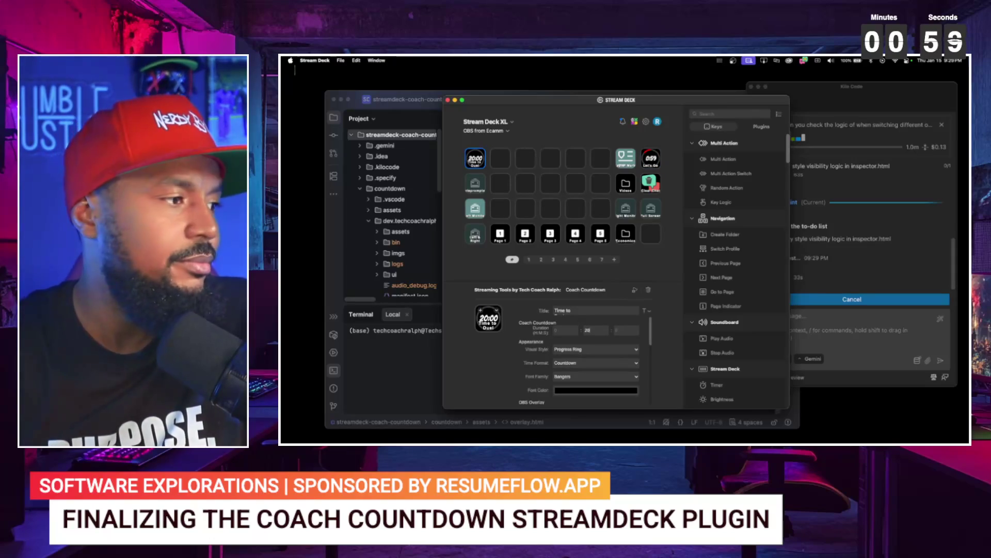
- Enter 12 seconds for the new cue and browse for its sound file
scroll(638, 390, "down", 10)
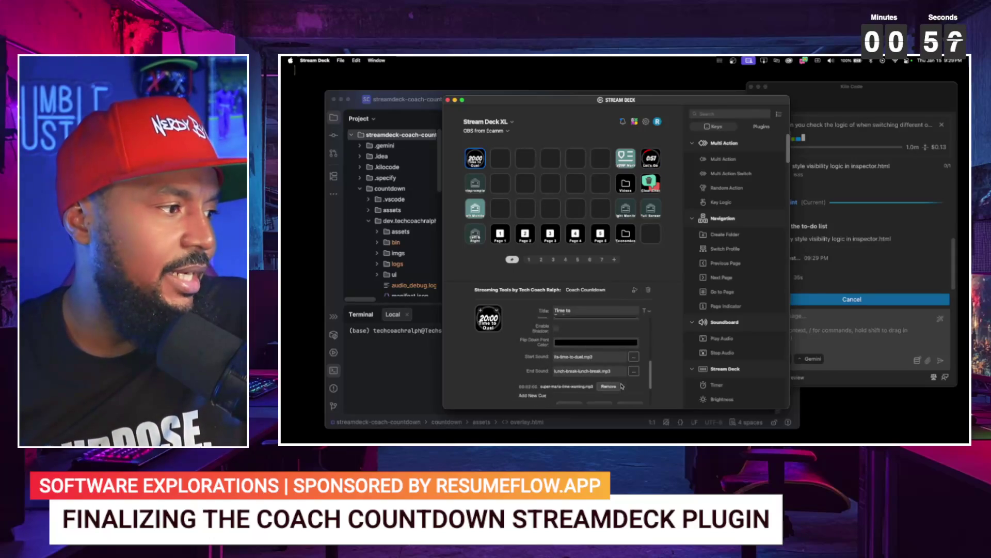
scroll(615, 364, "down", 1)
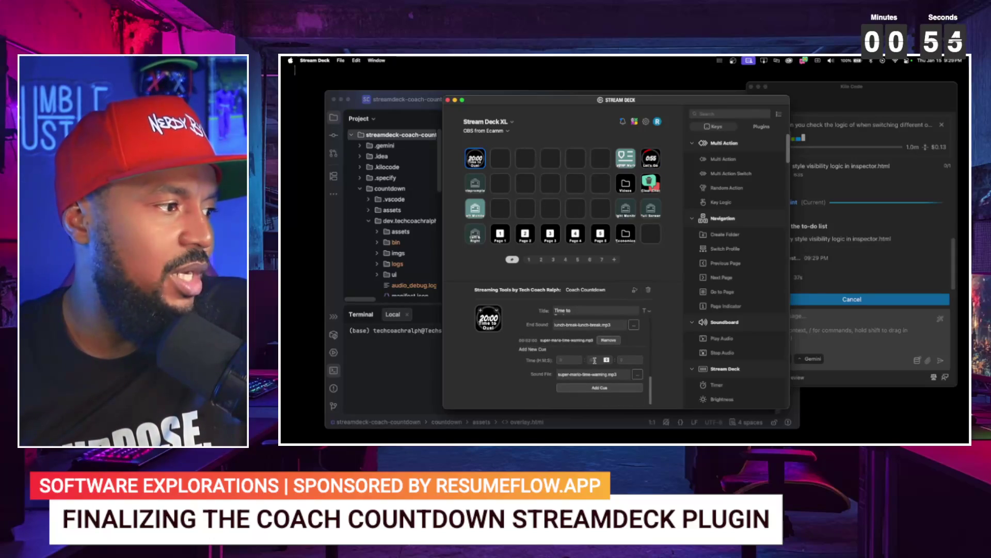
key("BackSpace")
key("BackSpace")
key("Tab")
type("12")
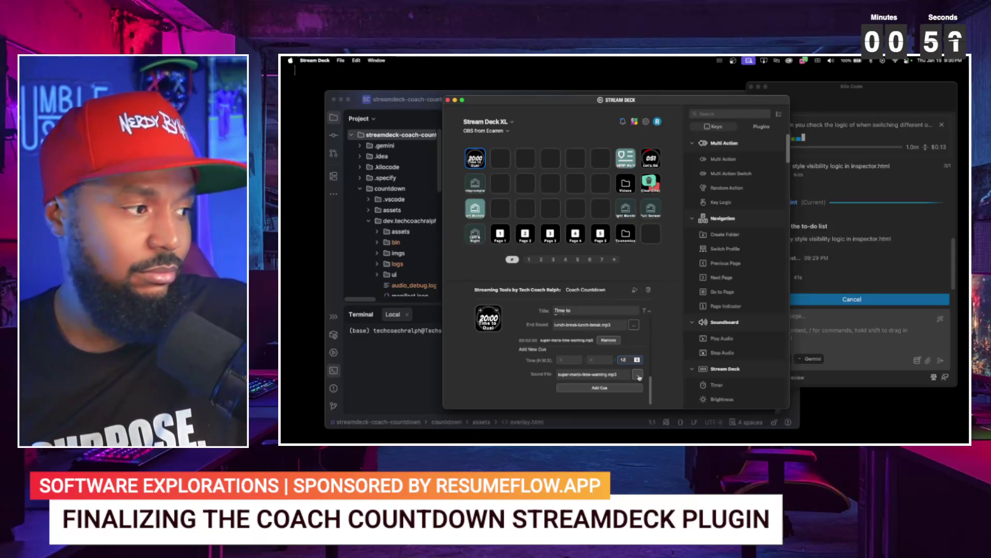
left_click(638, 375)
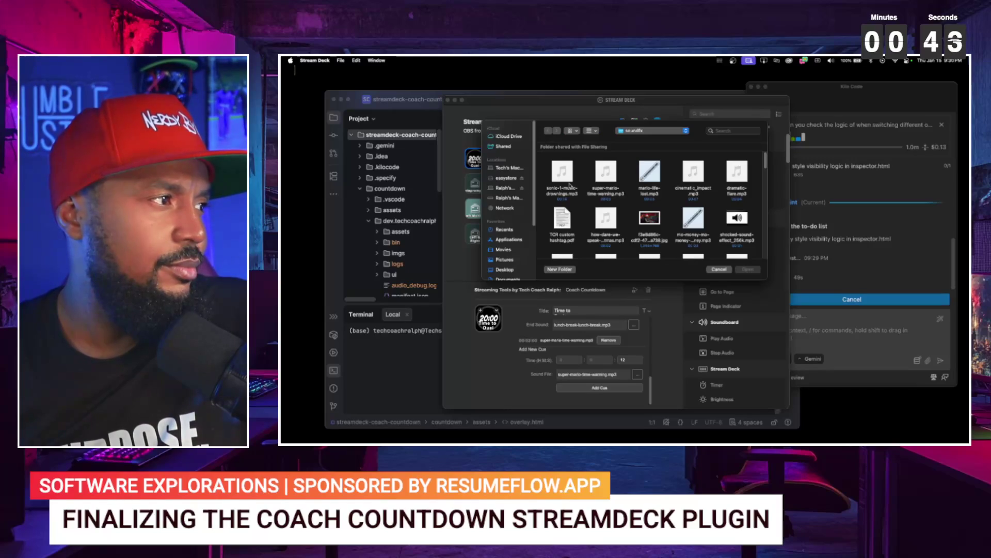
- Choose sonic-1-music-drownings.mp3 as the cue sound and mario-life-lost.mp3 as the end sound
left_click(570, 182)
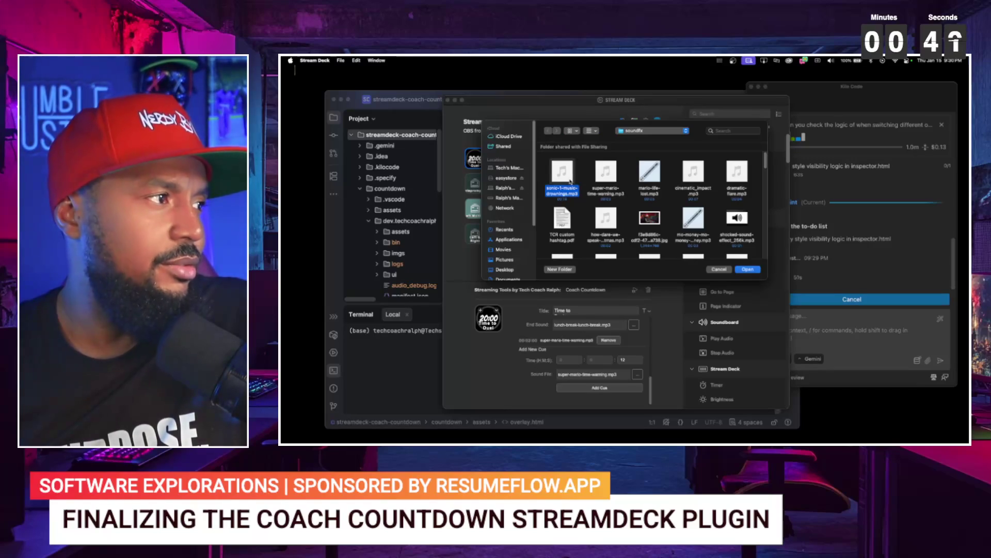
double_click(570, 182)
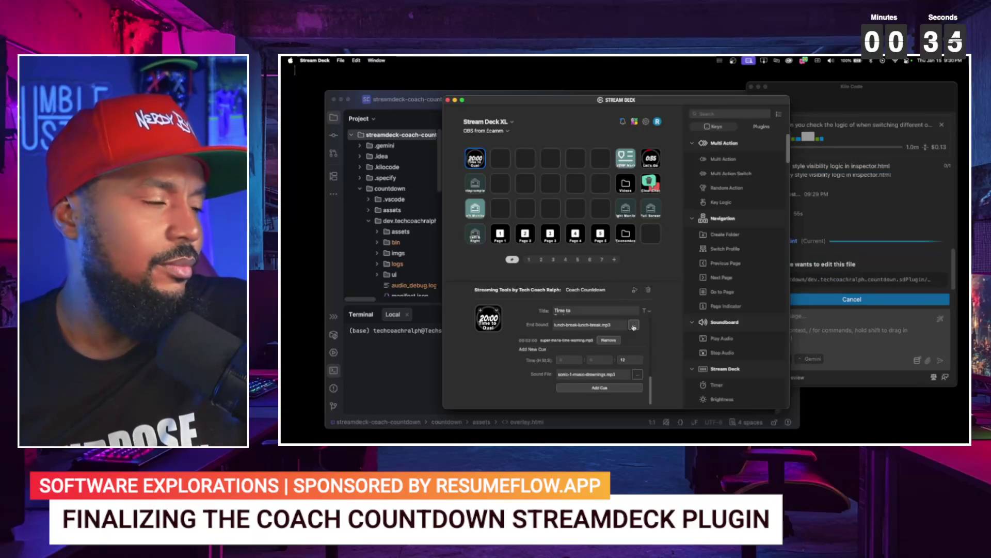
left_click(633, 325)
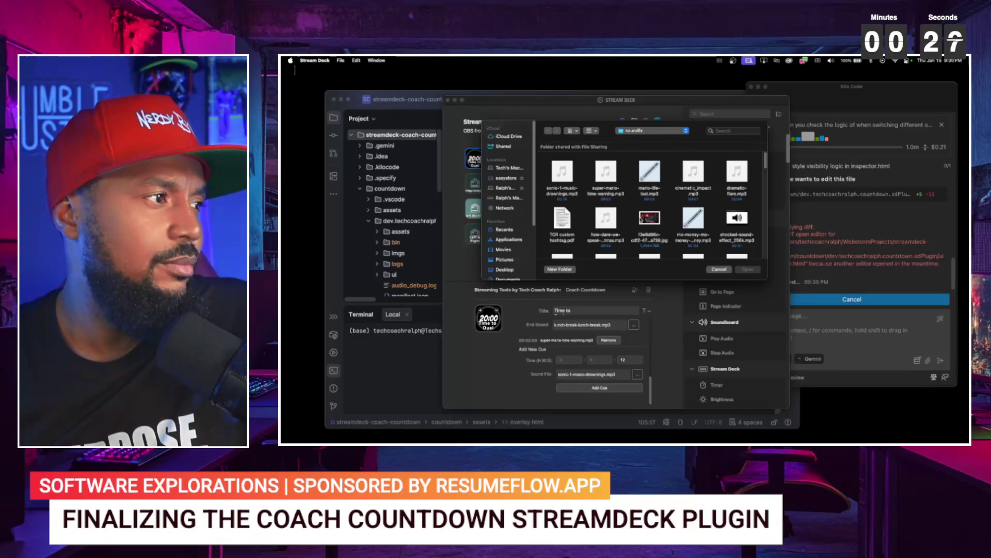
scroll(641, 219, "down", 3)
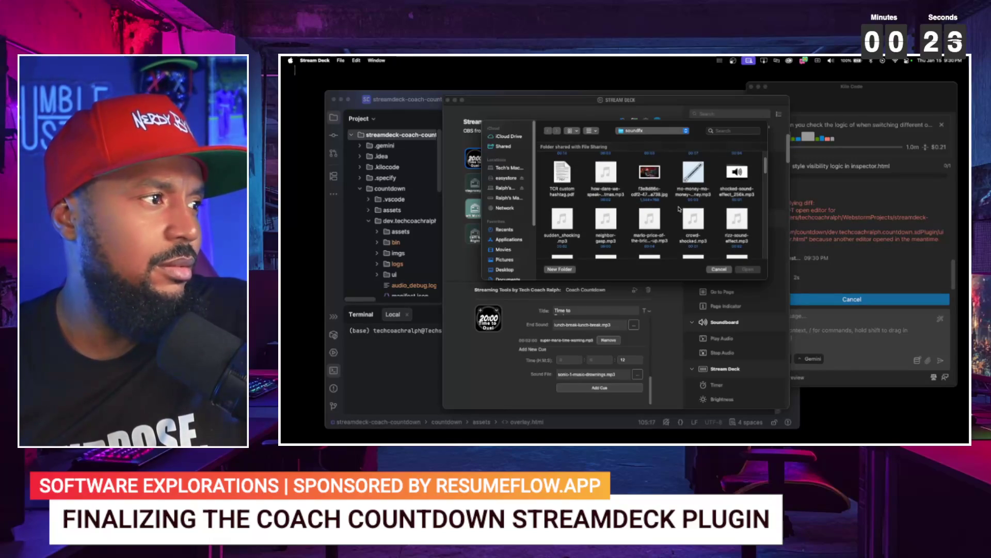
scroll(661, 228, "up", 3)
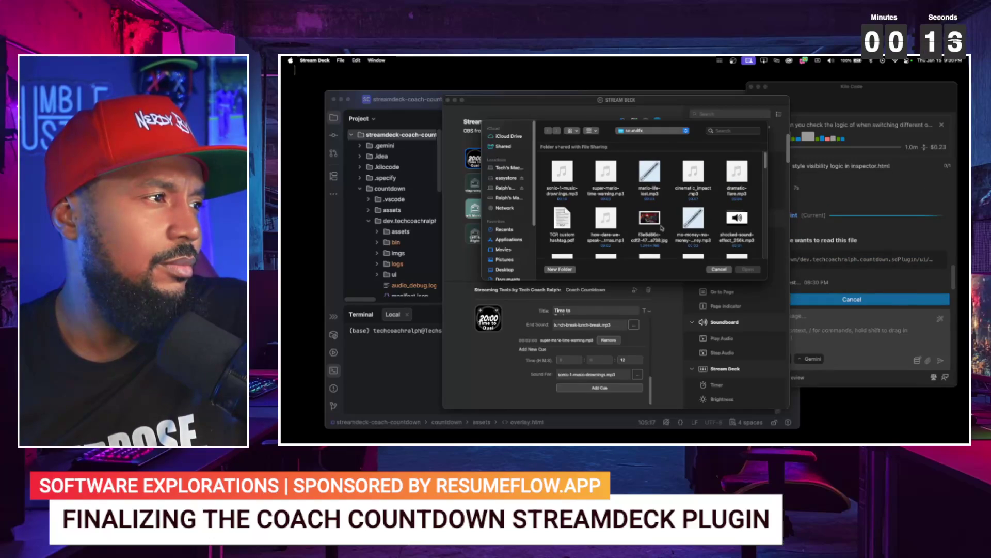
left_click(650, 177)
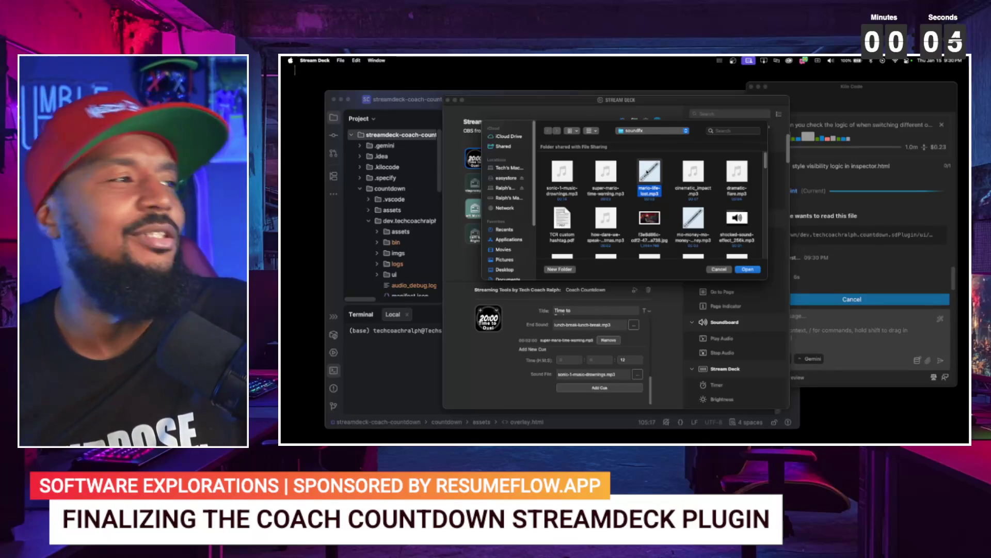
double_click(648, 172)
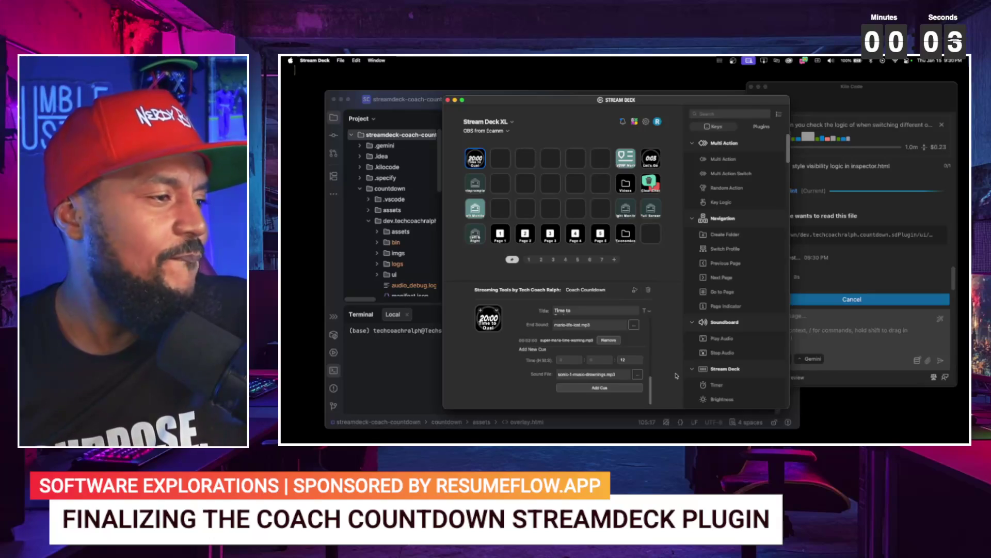
- Add the 12-second cue, then switch to the Let's Go key and back to Time to Duel
scroll(638, 362, "up", 2)
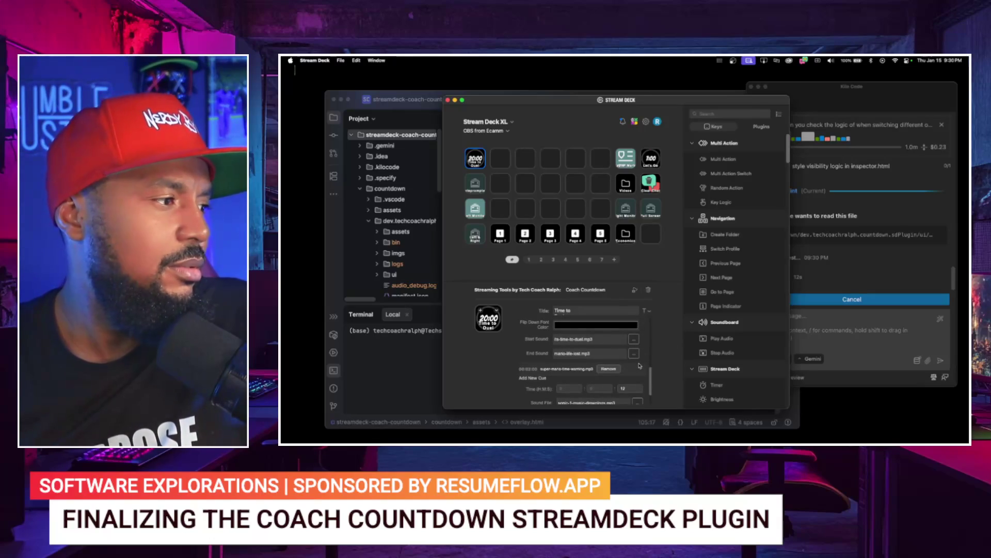
scroll(639, 365, "down", 2)
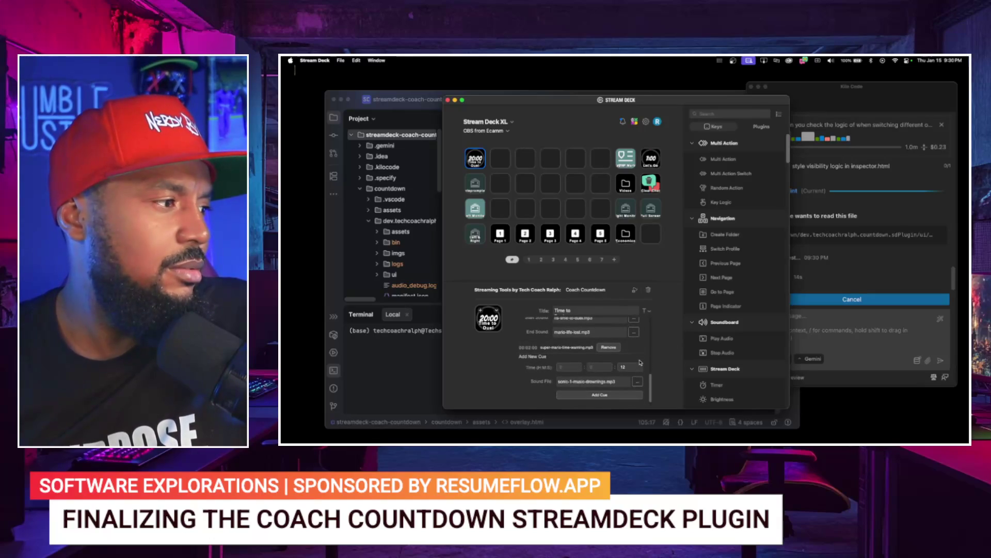
left_click(611, 396)
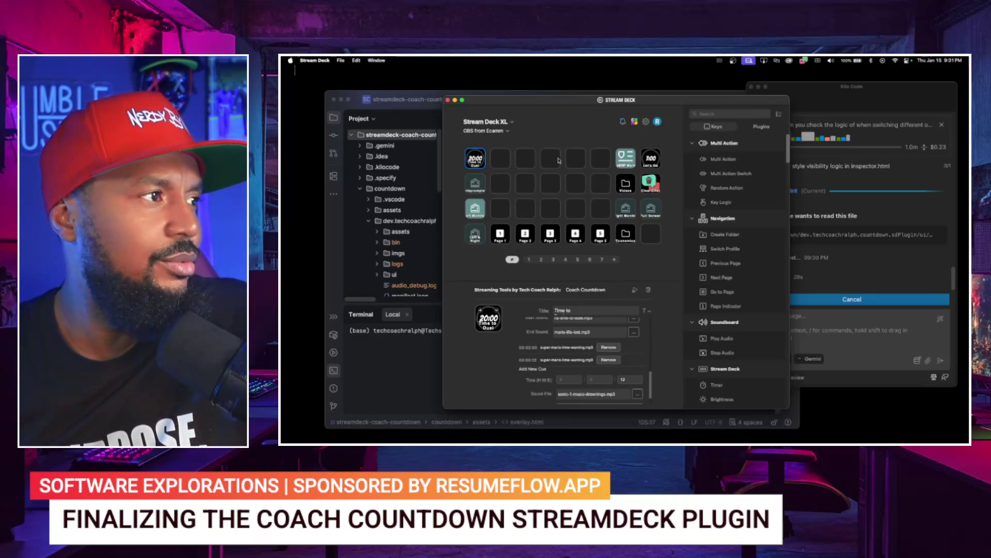
left_click(647, 160)
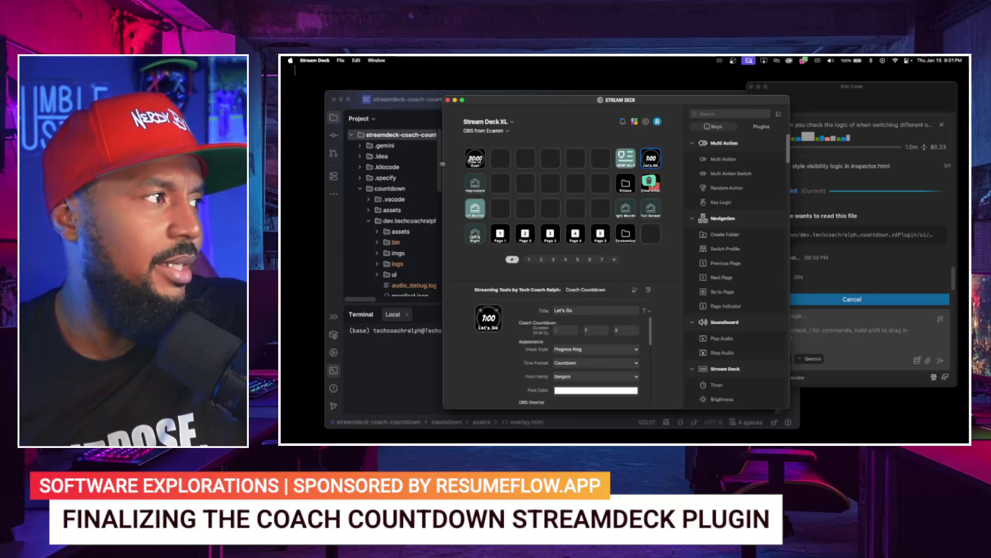
left_click(475, 161)
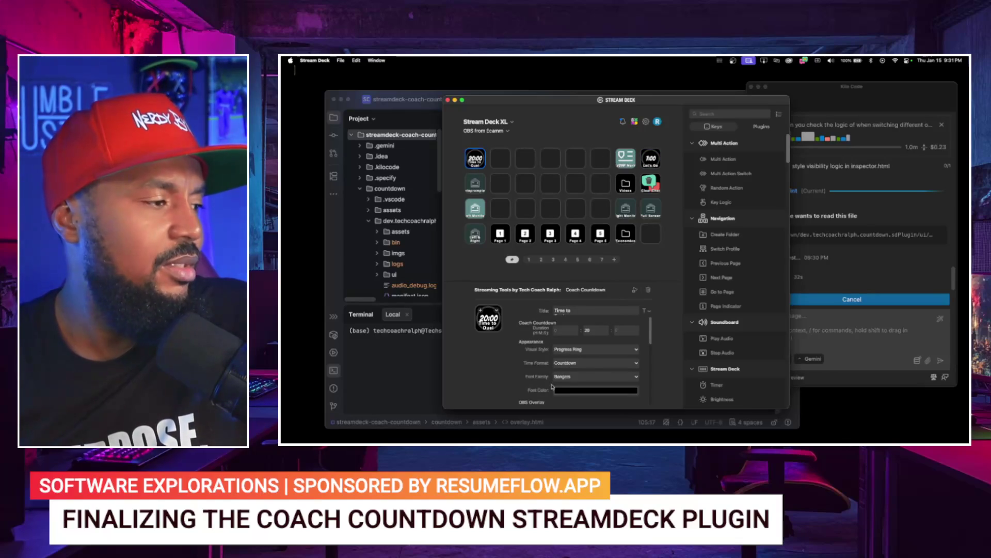
- Remove the incorrect 12-second cue and re-add the 12-second sonic-1-music-drownings.mp3 cue
scroll(535, 373, "down", 5)
scroll(536, 372, "down", 5)
scroll(536, 371, "down", 2)
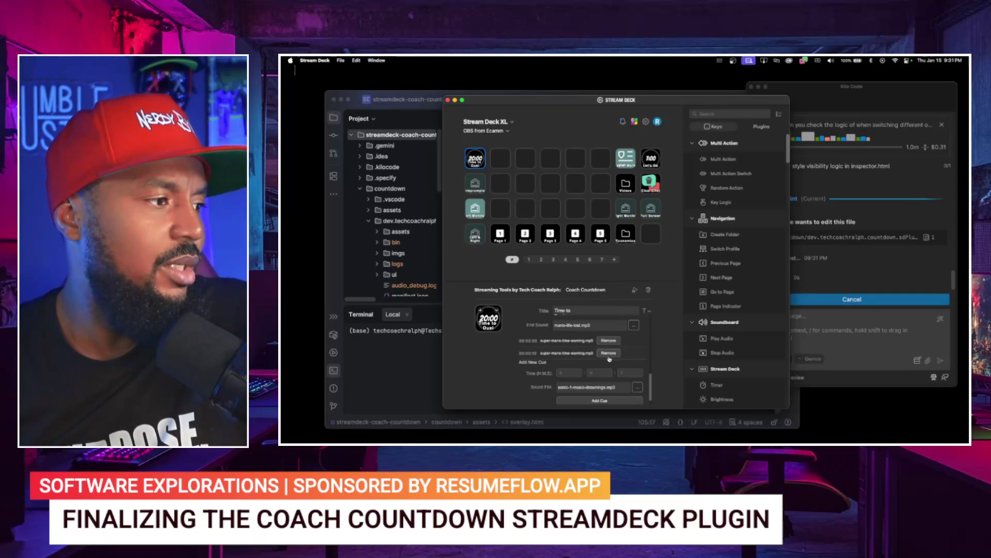
left_click(609, 353)
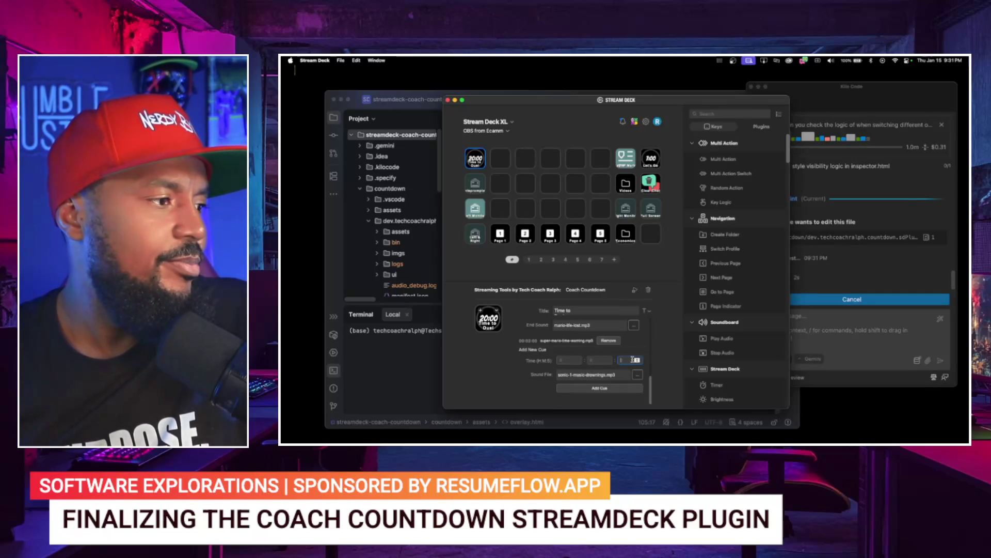
left_click(606, 389)
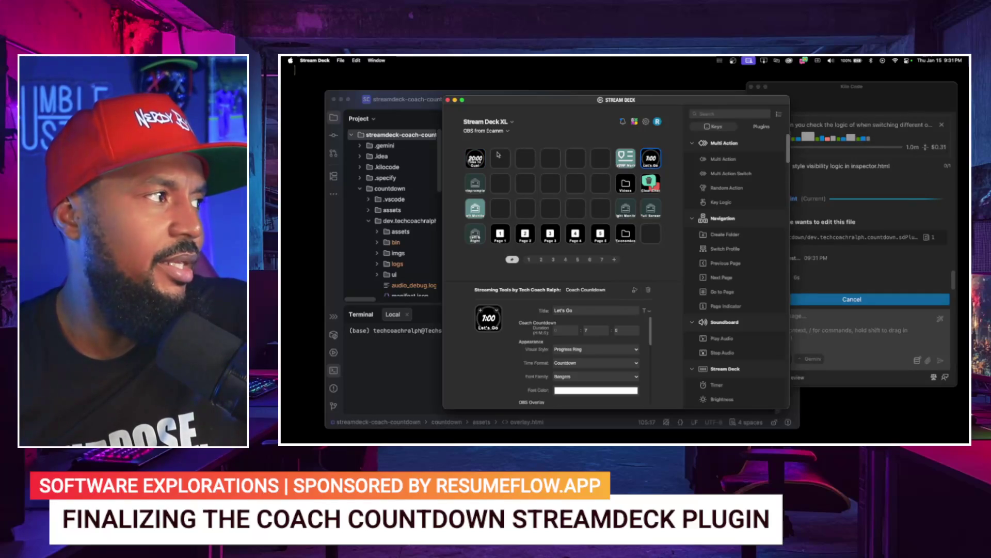
scroll(577, 367, "down", 10)
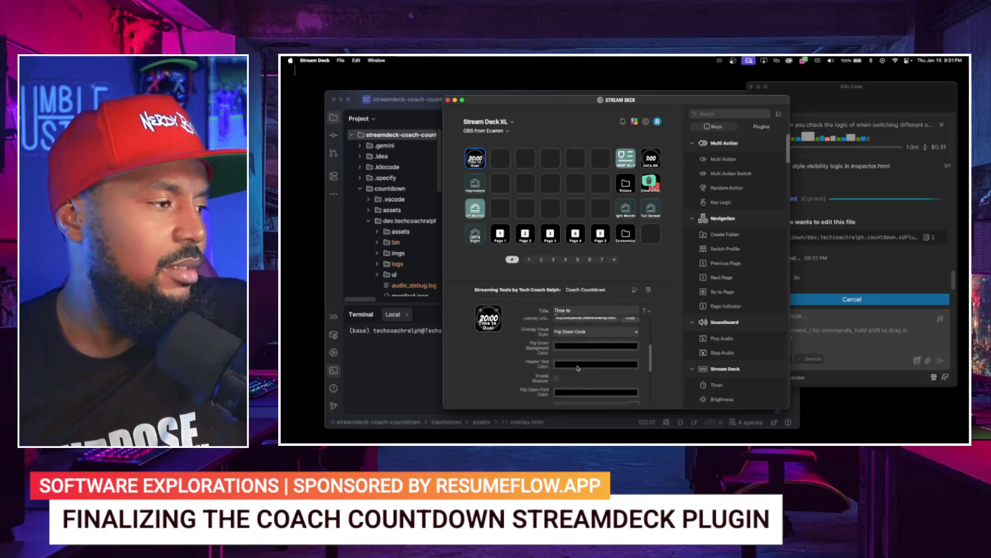
scroll(578, 367, "down", 1)
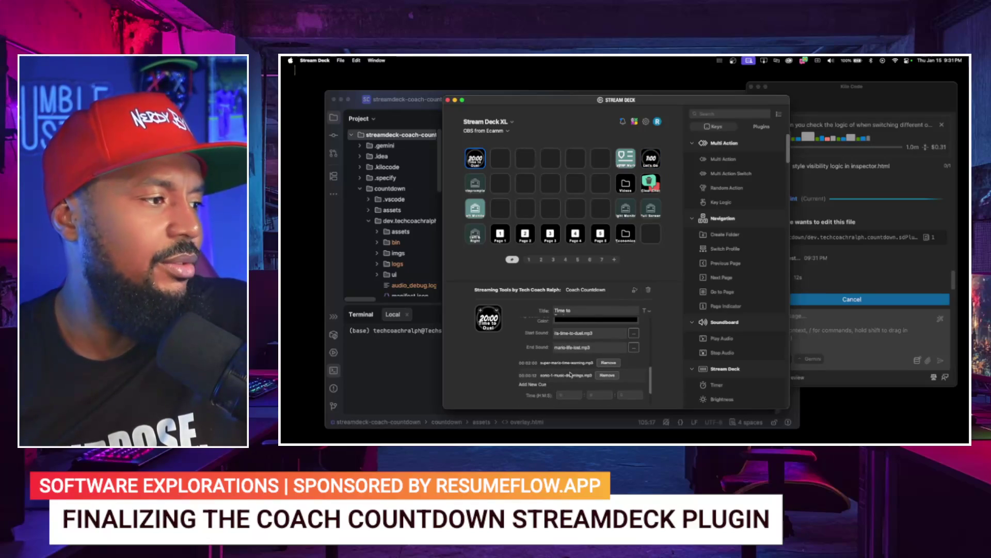
left_click(828, 255)
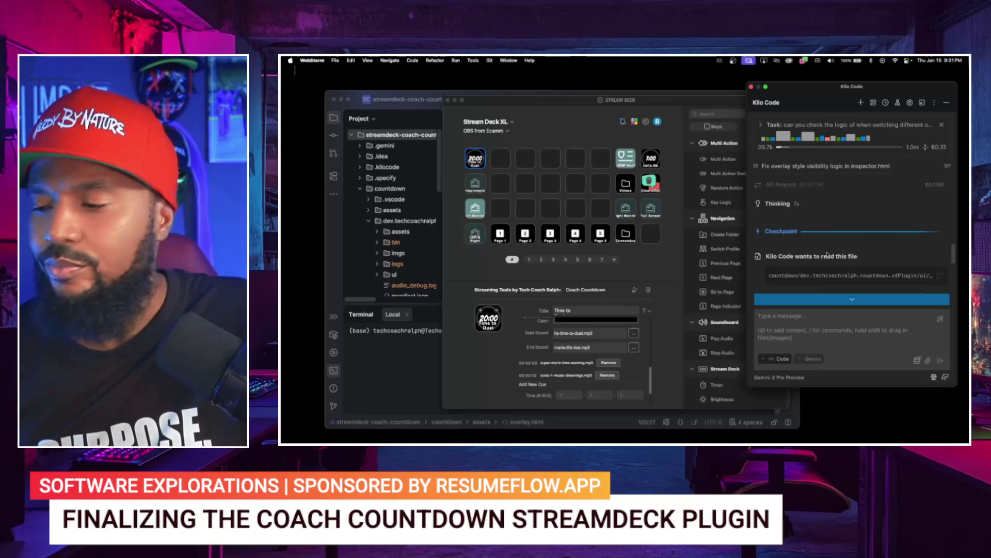
scroll(828, 255, "up", 2)
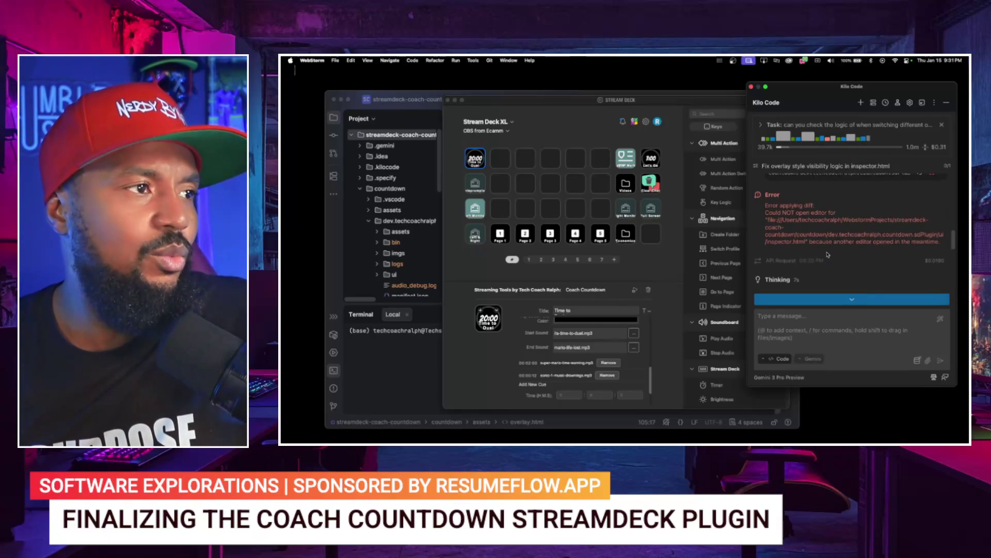
scroll(828, 255, "down", 3)
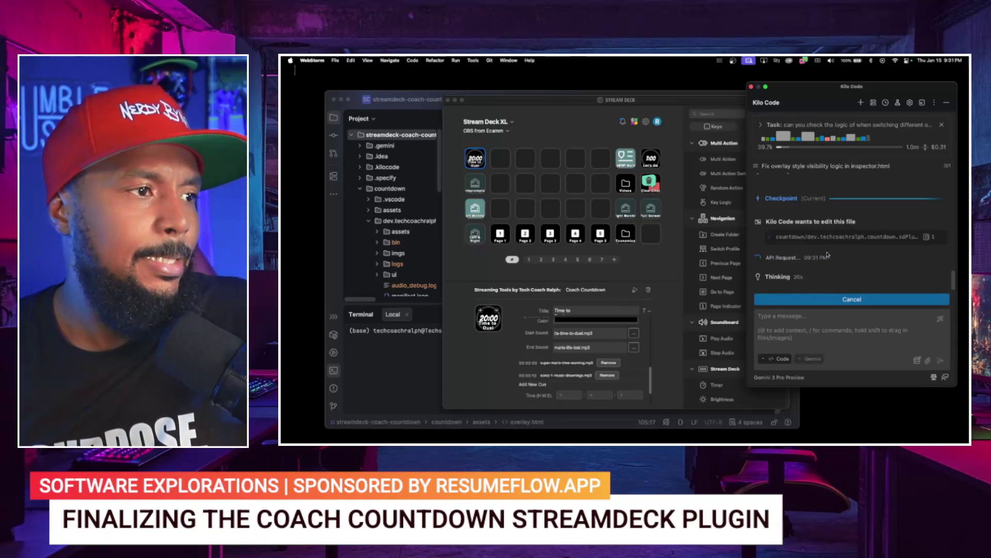
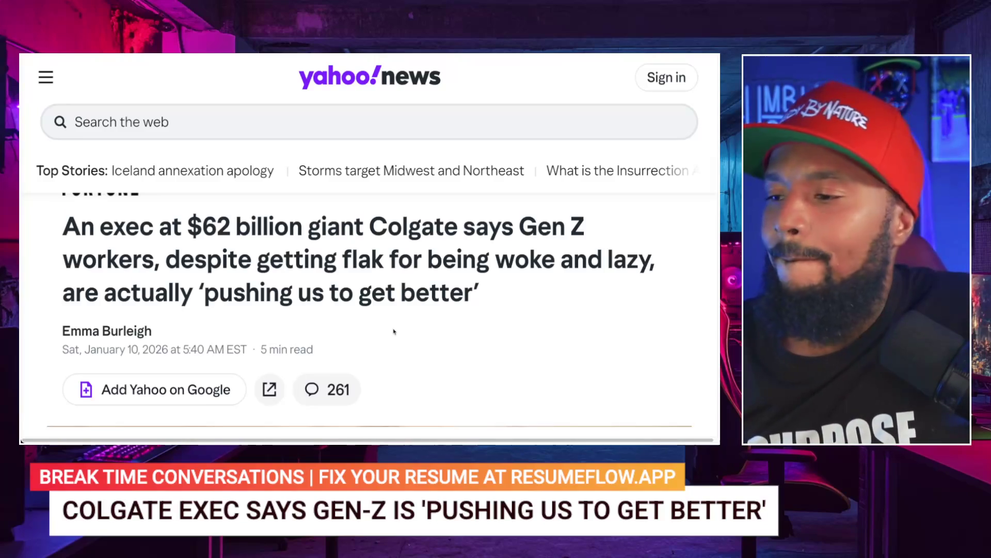
- Scroll the Colgate Gen Z article past the headline to the executive's photo and the Jodie Foster passage
scroll(394, 331, "down", 2)
scroll(393, 331, "down", 5)
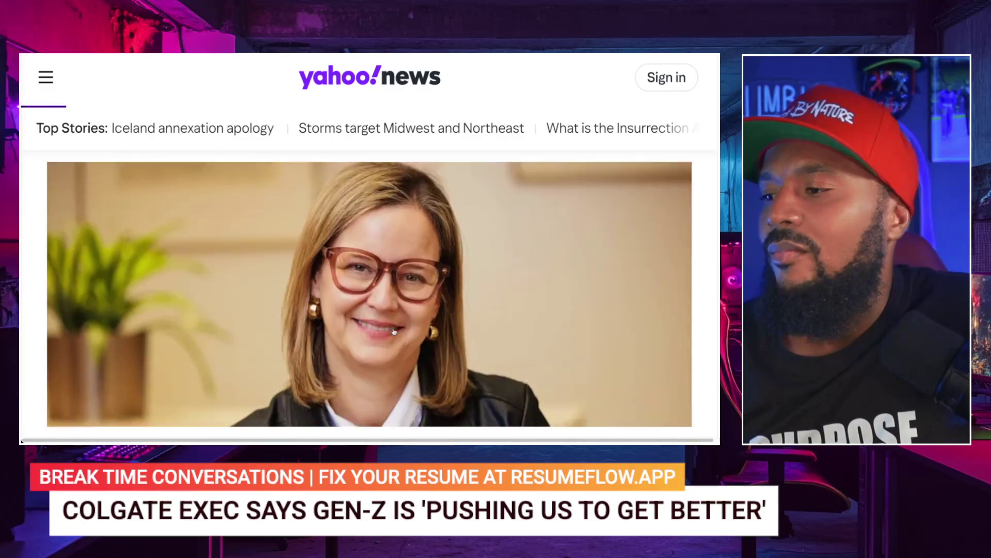
scroll(394, 331, "down", 1)
scroll(394, 331, "up", 4)
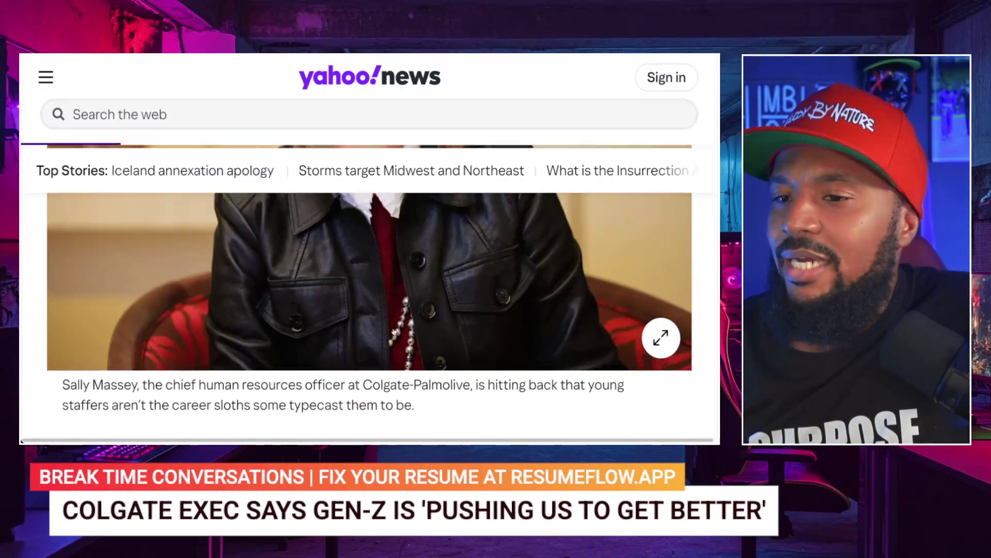
scroll(394, 332, "down", 5)
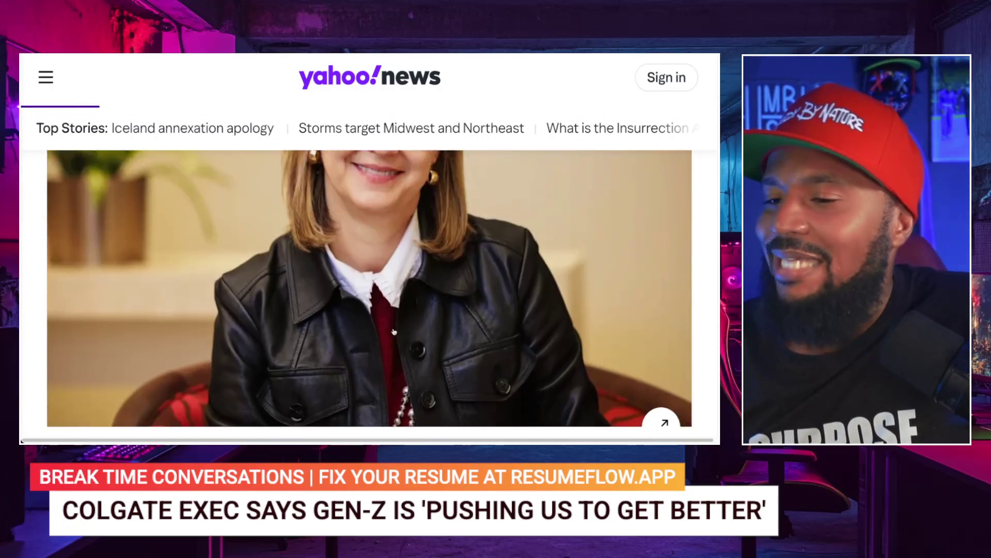
scroll(392, 328, "down", 1)
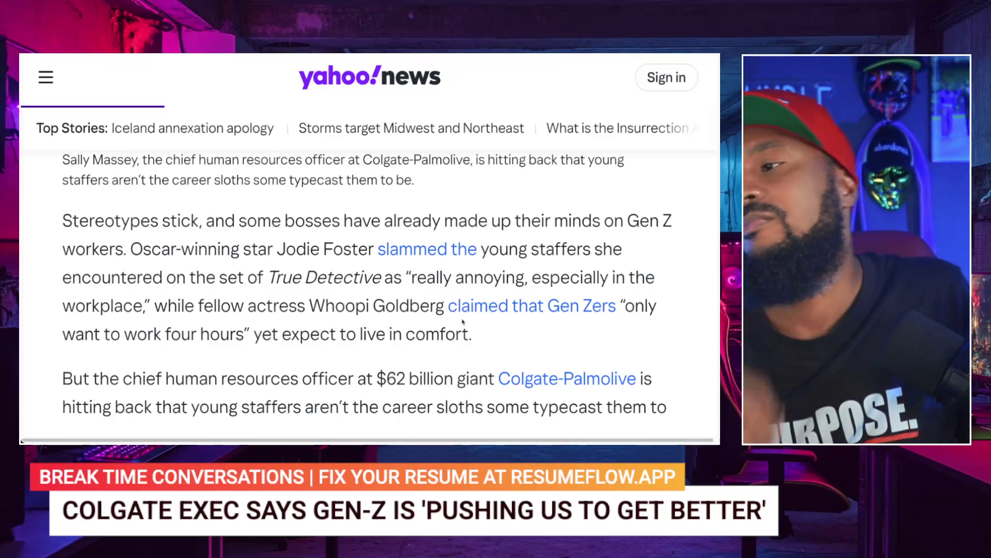
- Scroll down to Massey's paragraph on Gen Z being ambitious and tech savvy
scroll(457, 334, "down", 3)
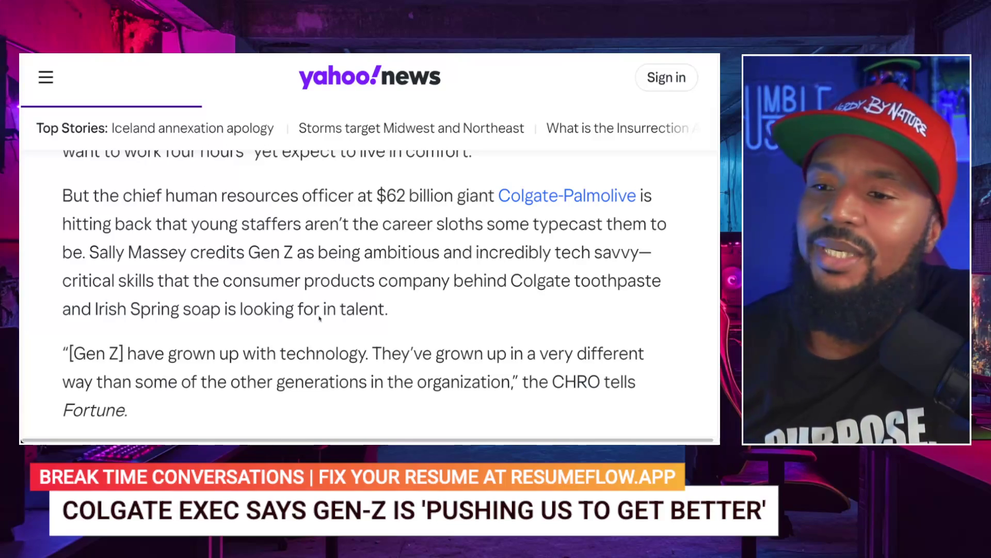
scroll(298, 317, "down", 3)
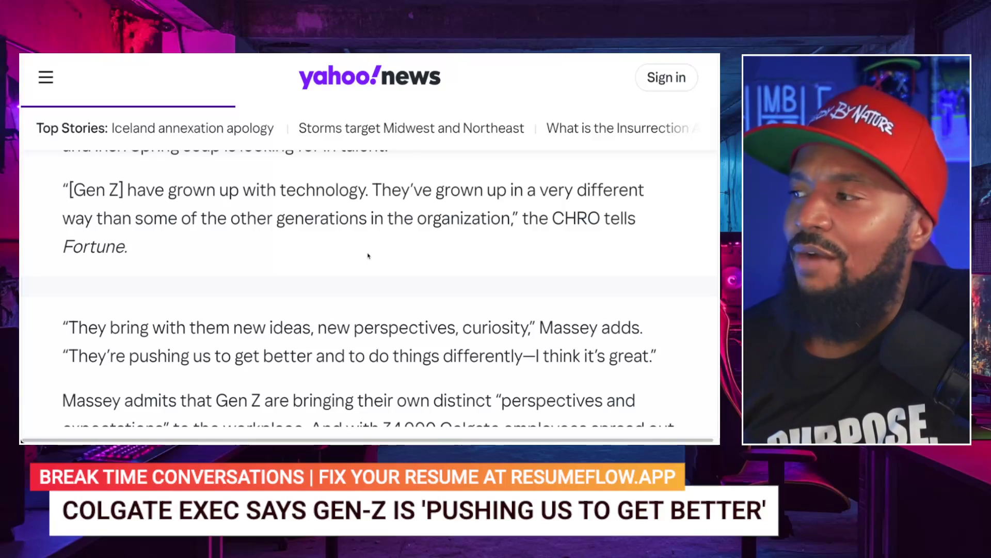
- Scroll further down toward the 'They're pushing us to get better' quote
scroll(368, 255, "down", 3)
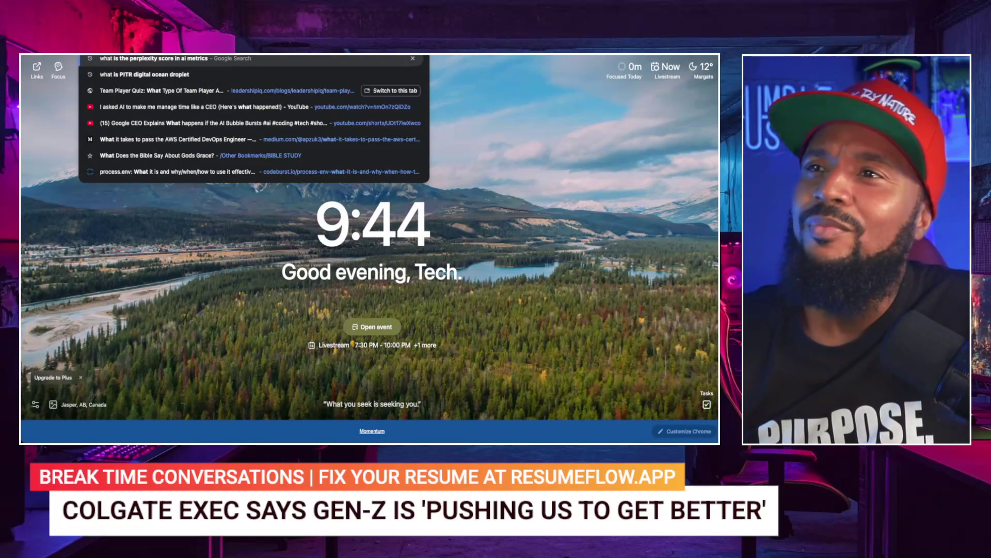
- Search the web for 'what is the closest planet to sun'
type("e cl")
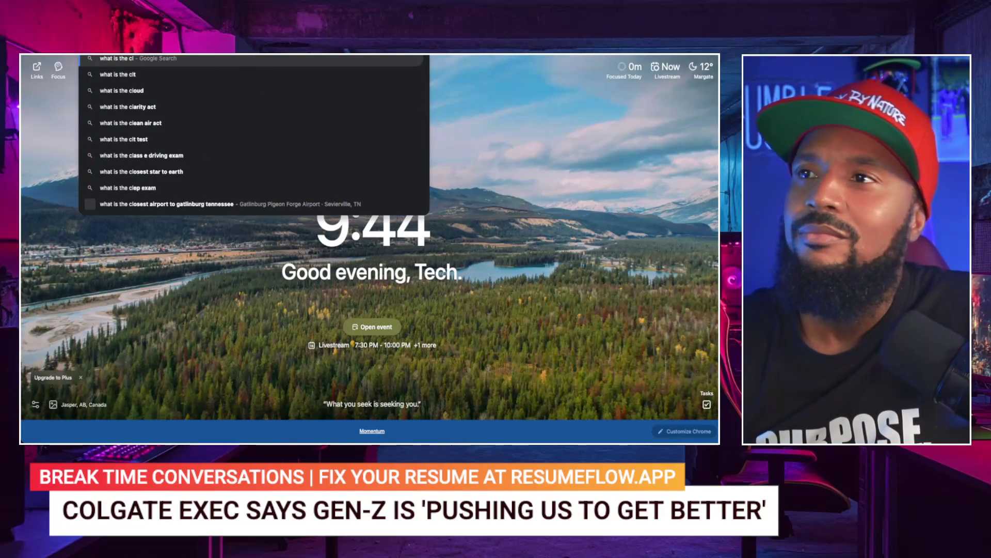
type("osest pa")
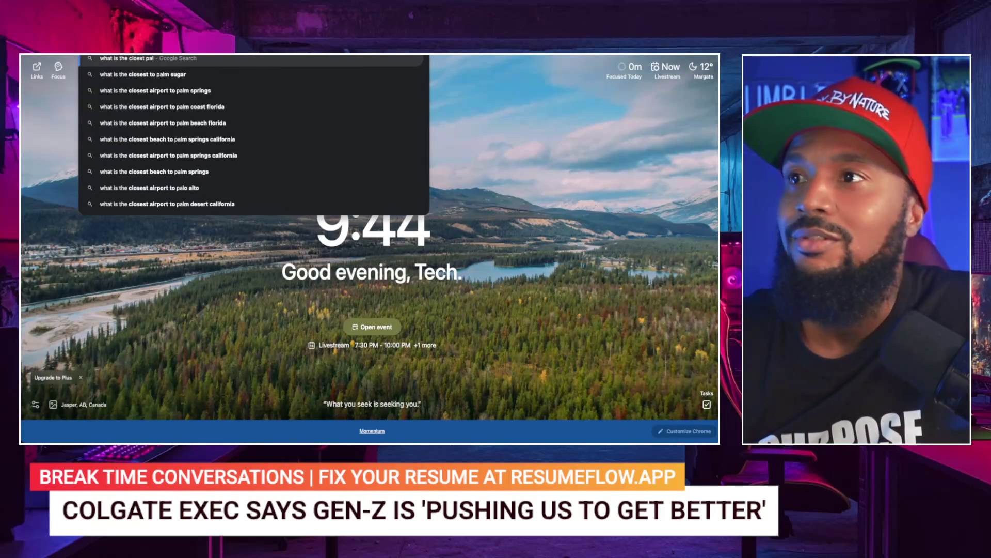
type("la")
type("o s")
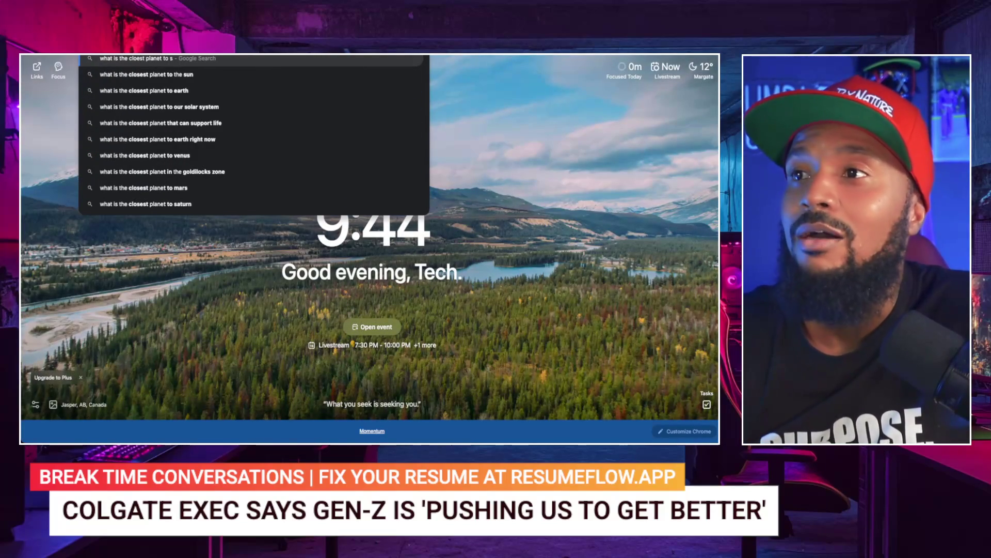
type("un")
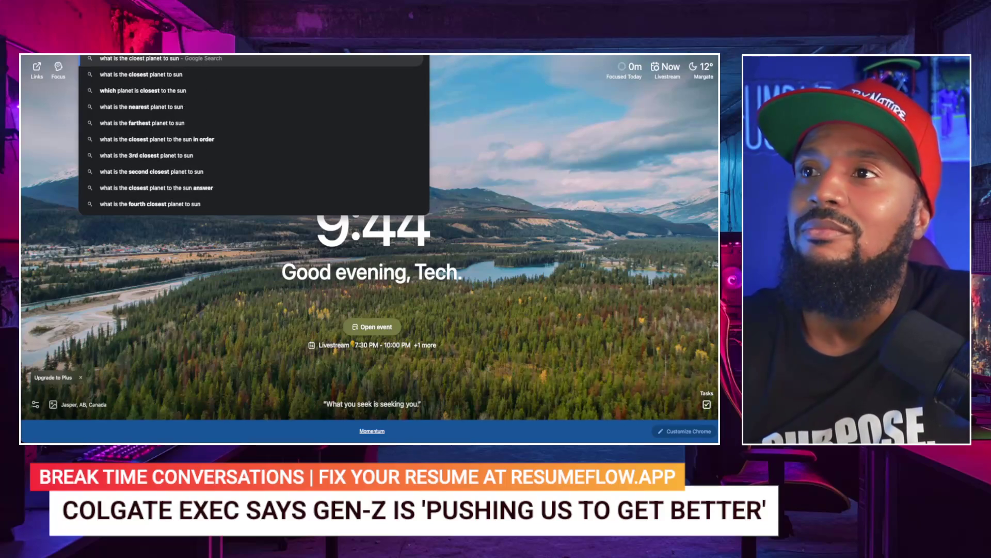
key("Return")
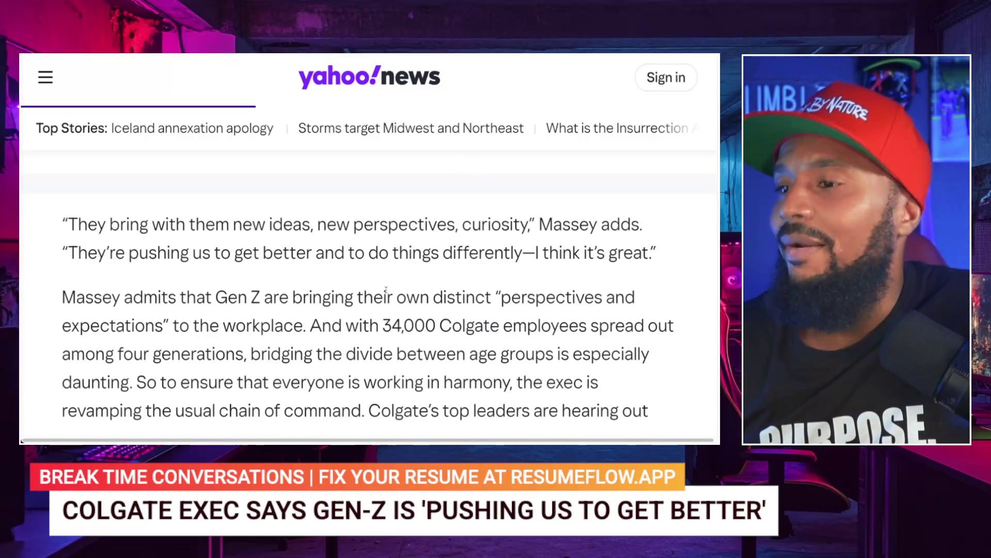
- Scroll the Google results to read the AI Overview naming Mercury as the closest planet
scroll(386, 289, "down", 2)
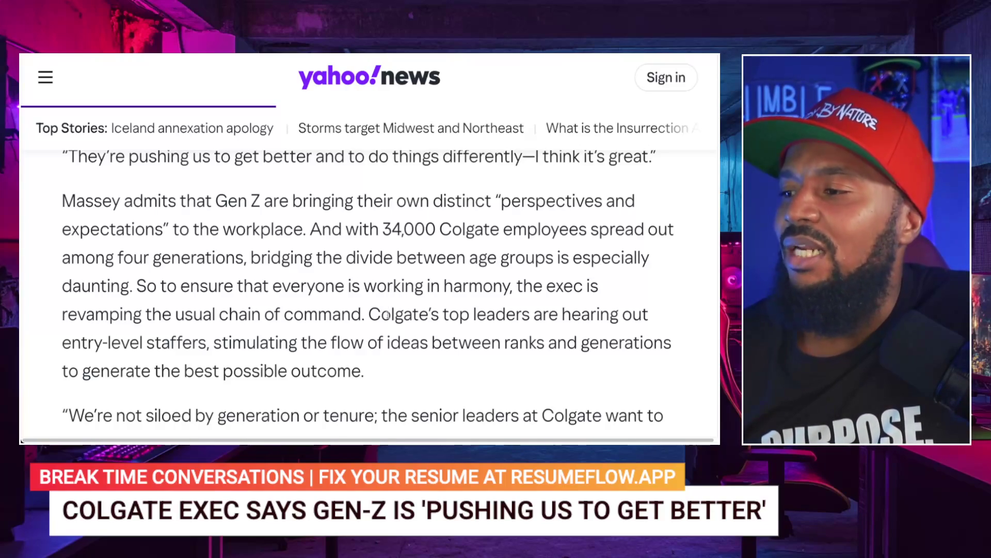
- Scroll past the 'Massey admits that Gen Z' paragraph to the 'We're not siloed' quote
scroll(388, 315, "down", 2)
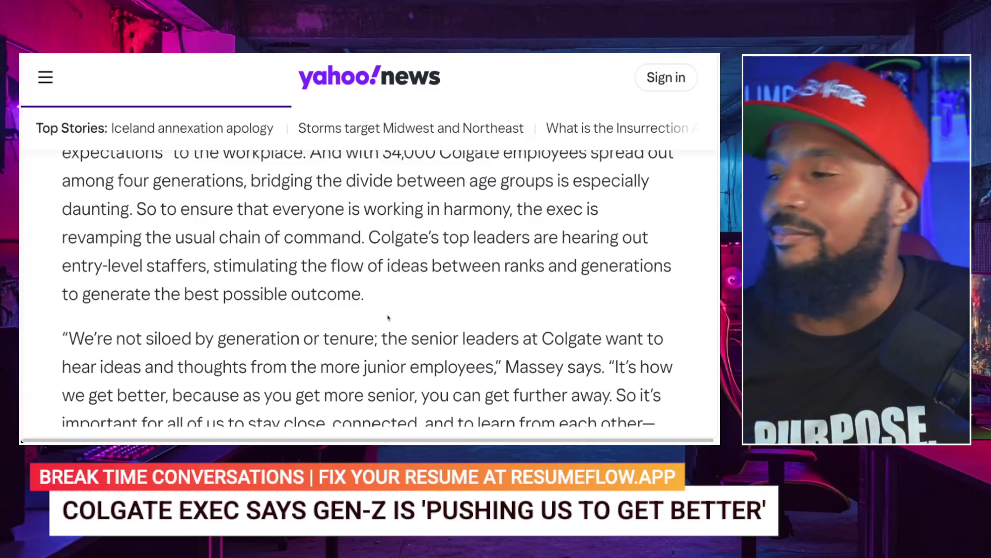
- Scroll to Massey's quote on learning from each other and the 'Employers who value Gen Z talent' heading
scroll(380, 290, "down", 1)
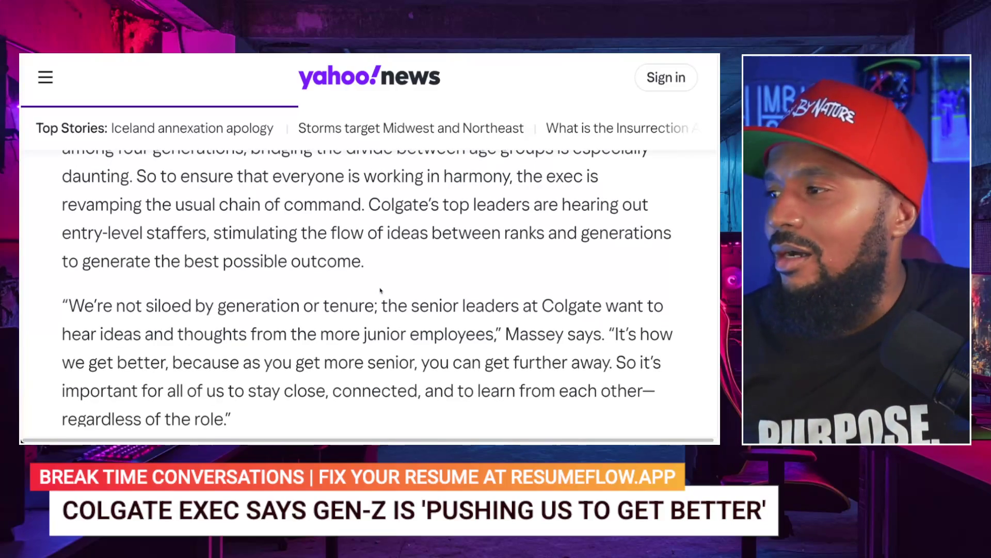
scroll(380, 290, "up", 3)
scroll(381, 290, "down", 1)
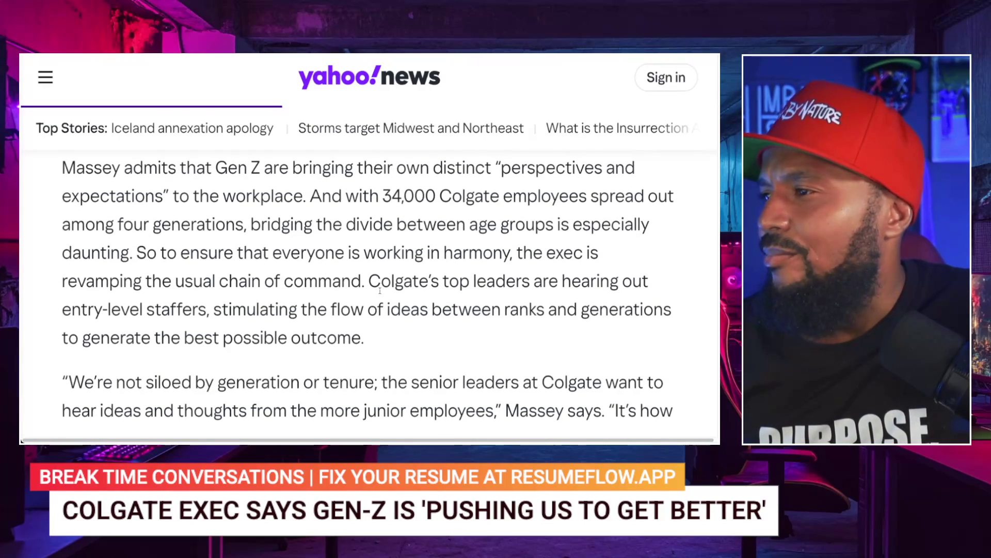
scroll(380, 290, "down", 1)
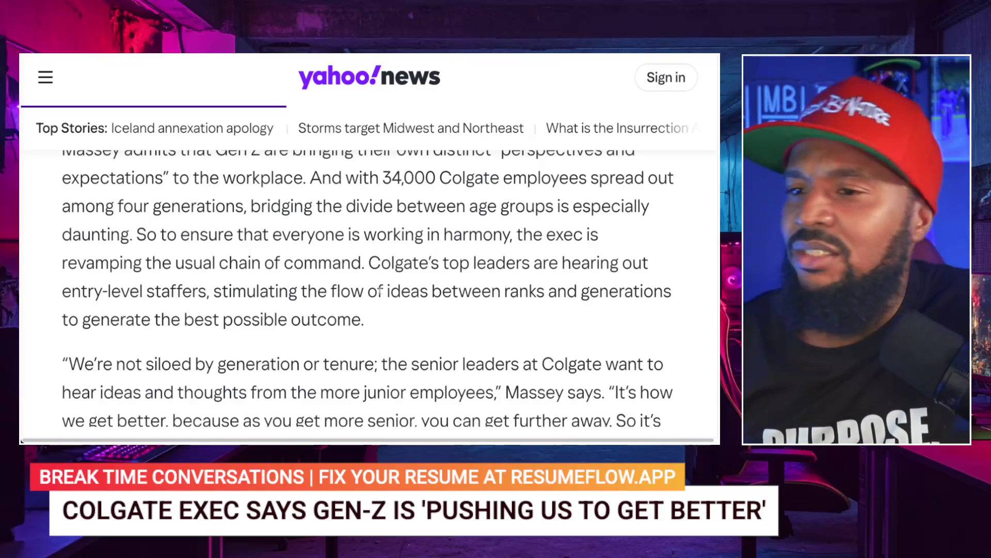
scroll(380, 291, "down", 3)
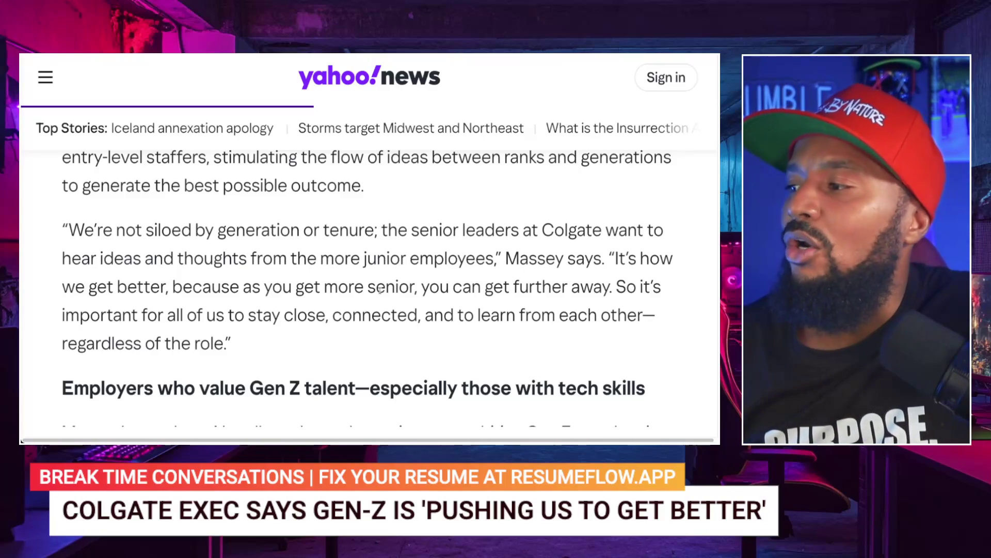
- Scroll through Glassberg Sands's Stripe quote on hiring new grads to the Paradigm Matt Huang paragraph
scroll(379, 289, "down", 3)
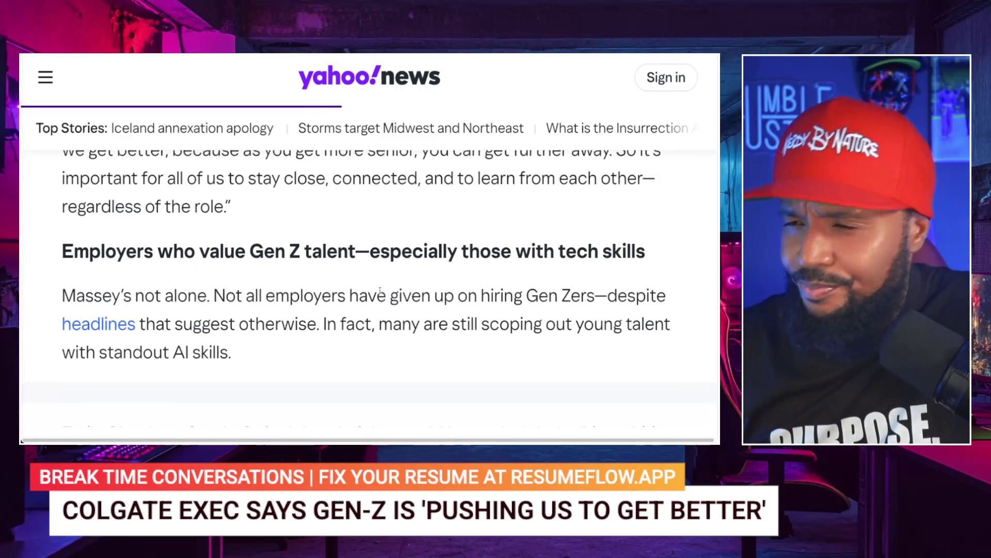
scroll(380, 289, "down", 1)
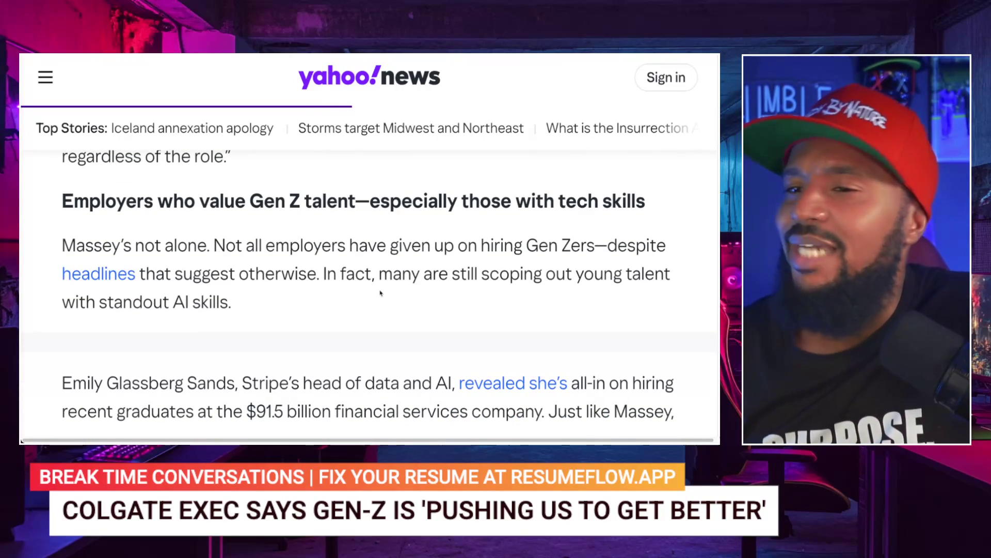
scroll(381, 293, "down", 1)
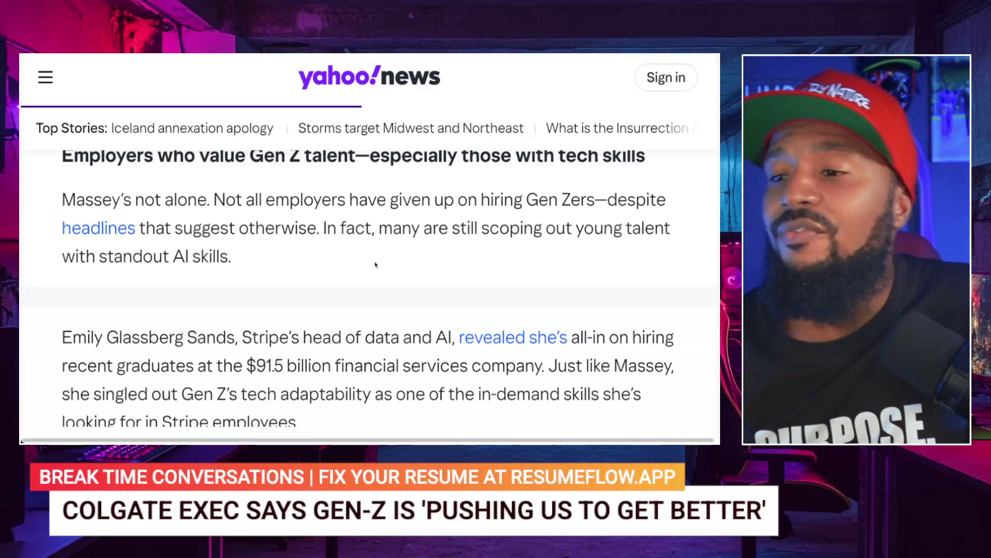
scroll(375, 265, "down", 3)
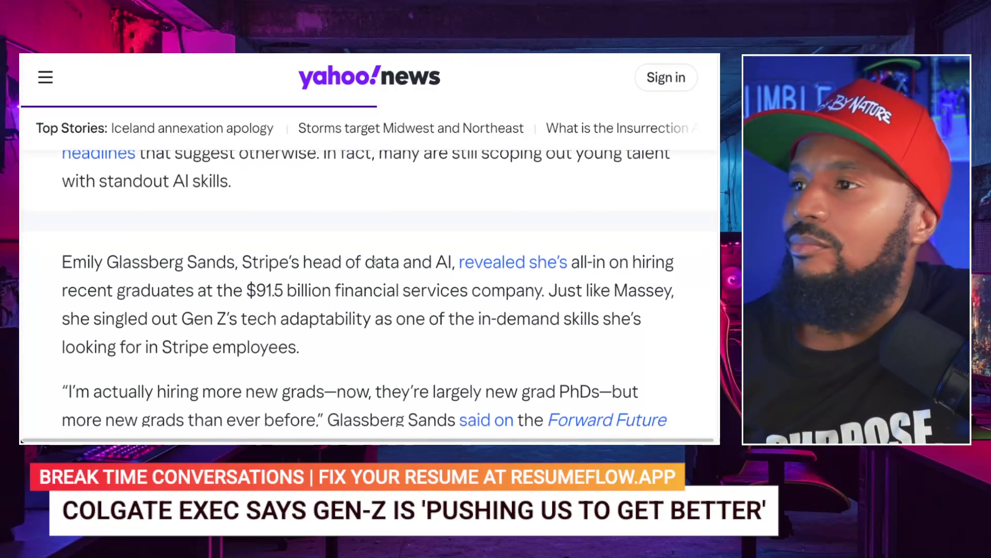
scroll(373, 261, "down", 2)
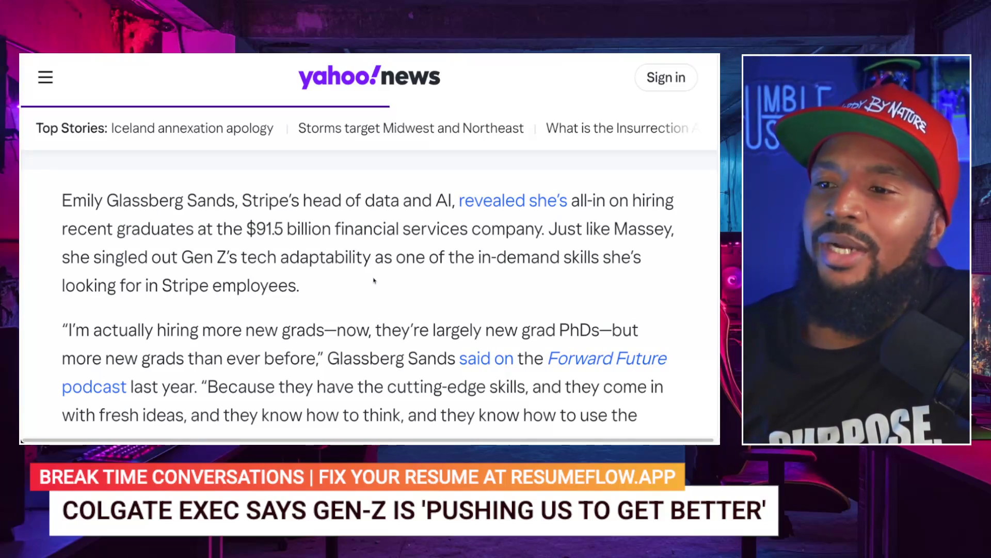
scroll(374, 280, "down", 3)
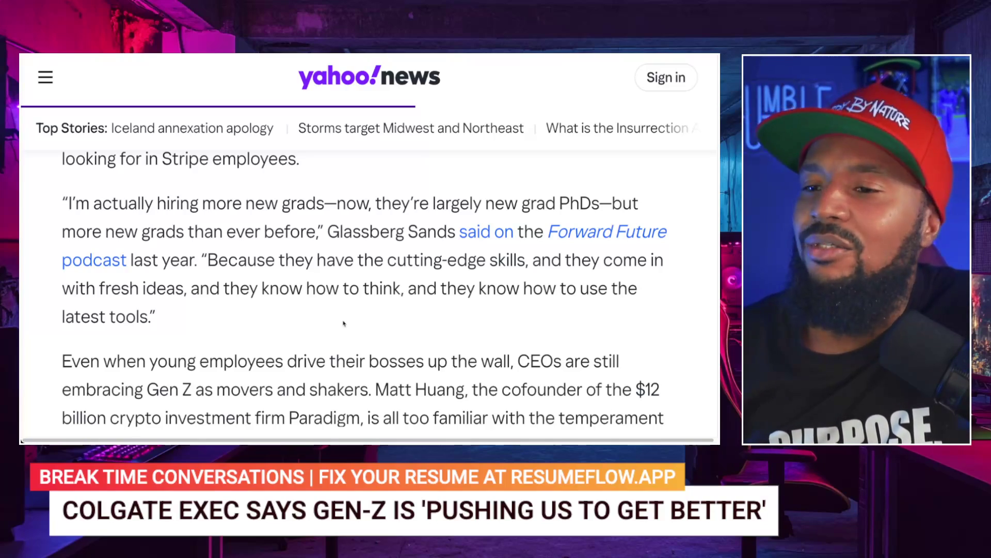
scroll(344, 323, "down", 1)
- Scroll through the Paradigm passage on Charlie Noyes and the Discord-found CTO to 'Hiring these innovative'
scroll(343, 321, "down", 2)
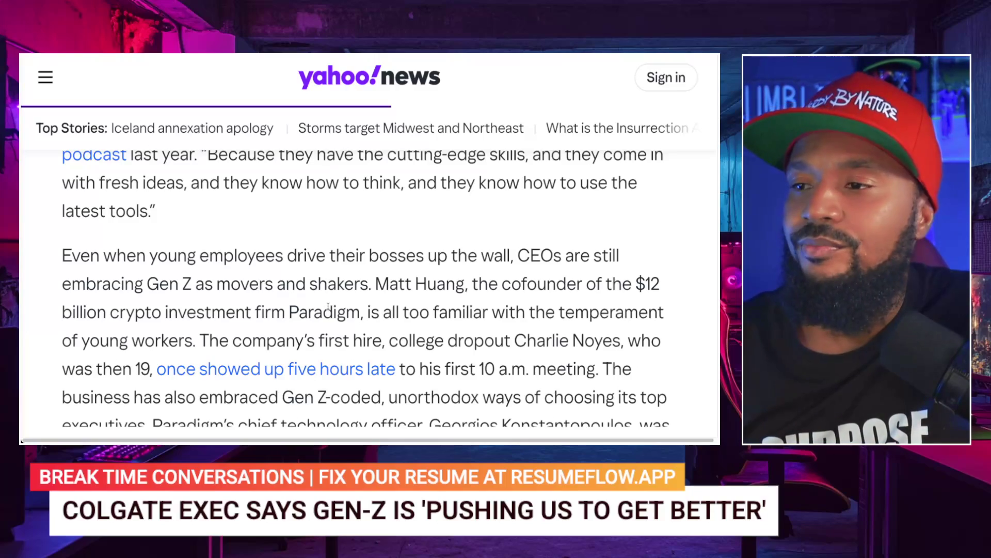
scroll(328, 308, "down", 2)
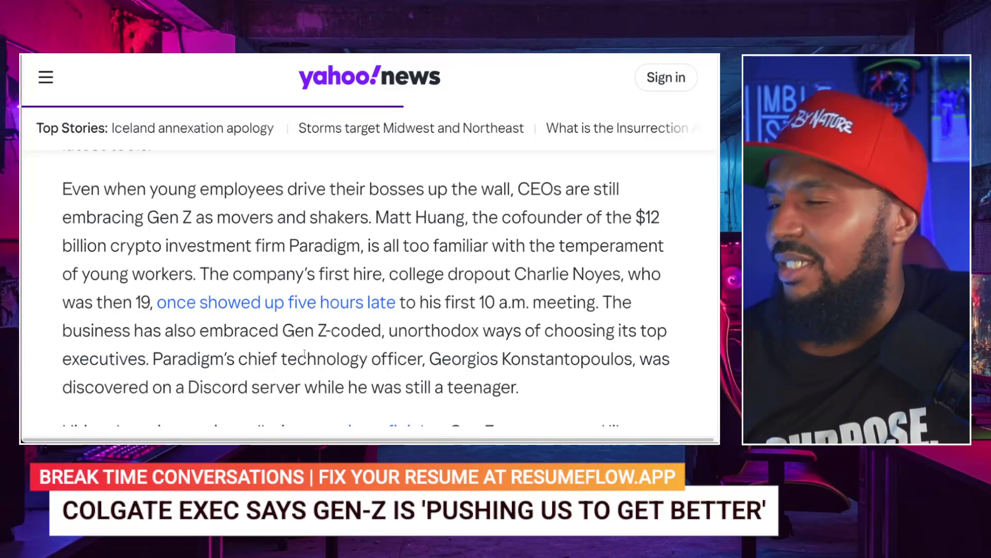
scroll(304, 353, "down", 1)
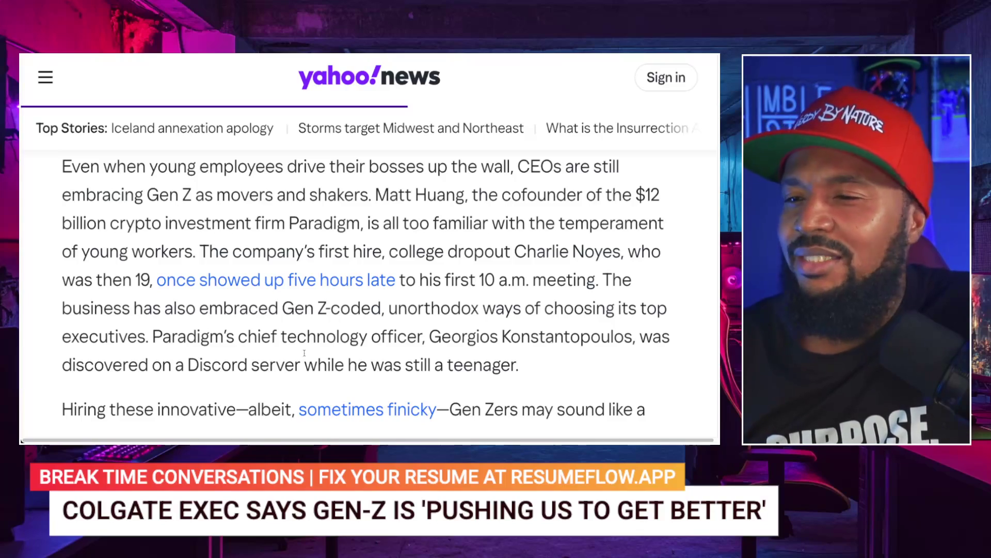
scroll(305, 353, "down", 2)
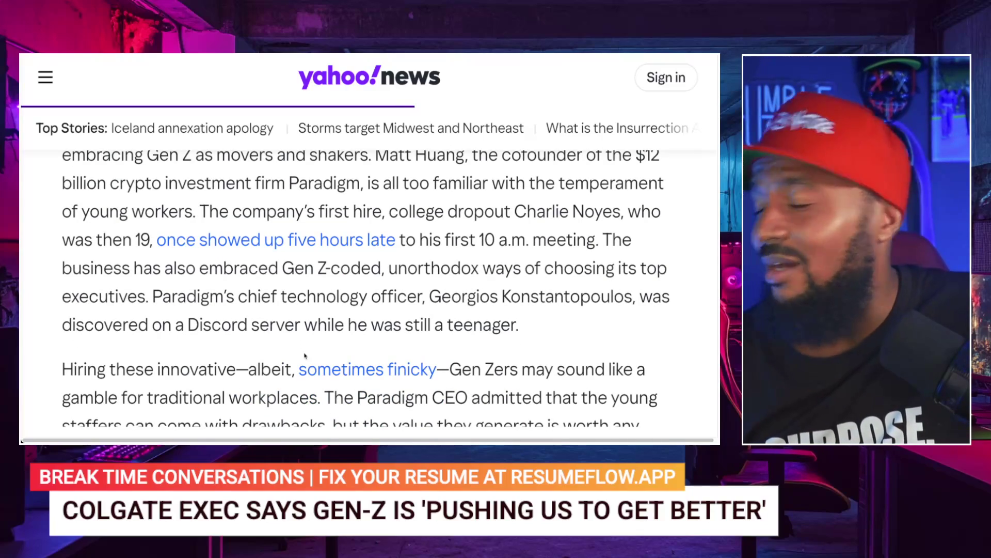
- Scroll past Huang's 'absurd amount of chaos' quote to the 'business leaders backing up Gen Z' heading
scroll(304, 355, "down", 2)
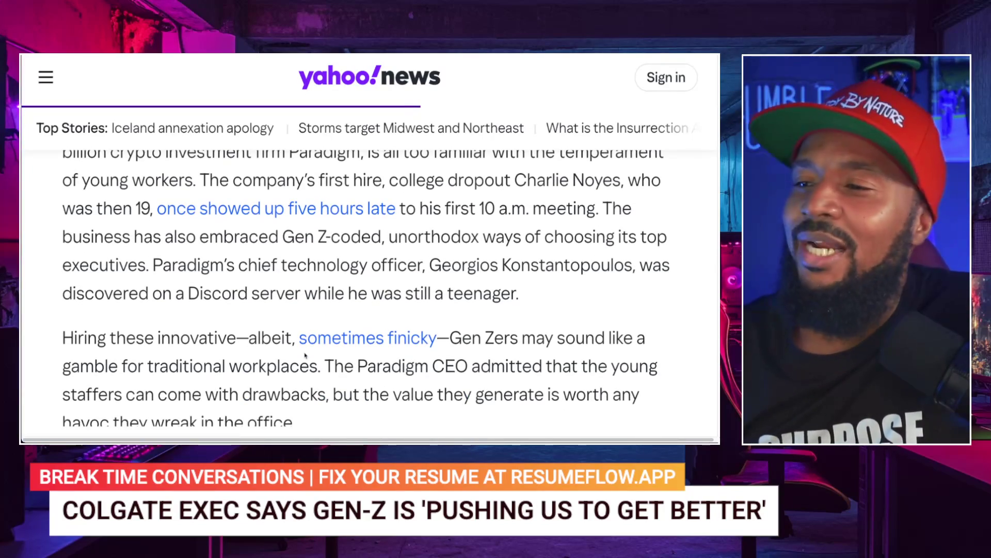
scroll(305, 355, "down", 2)
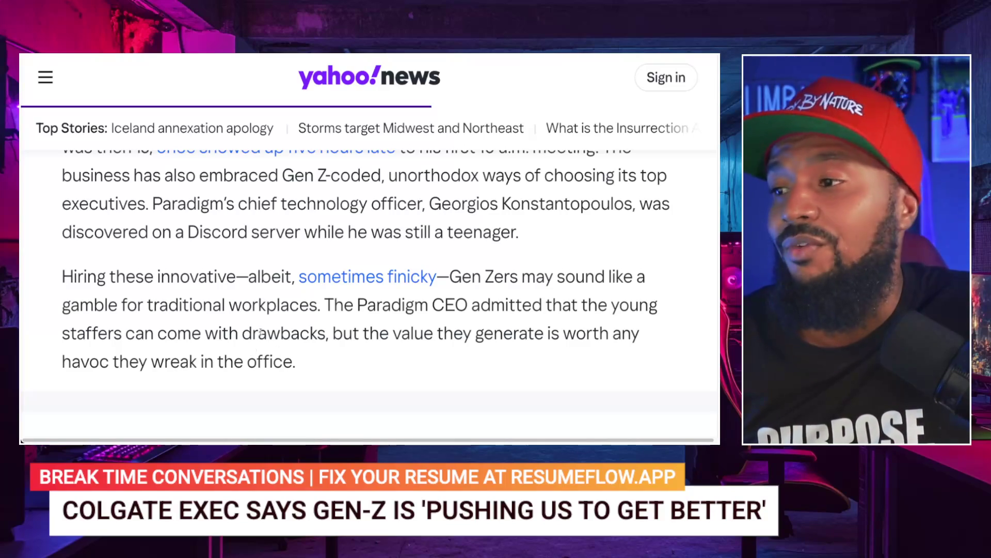
scroll(262, 334, "down", 3)
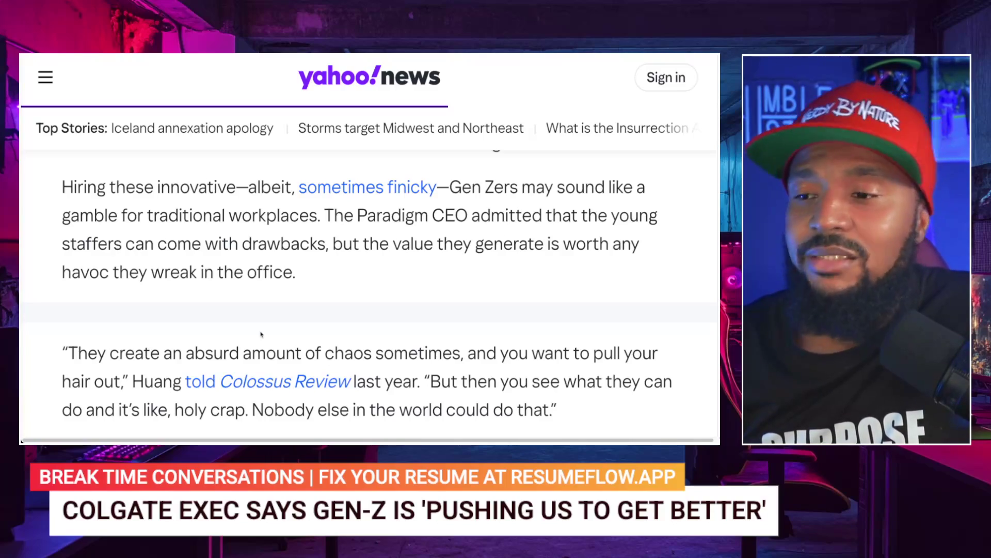
scroll(260, 334, "down", 2)
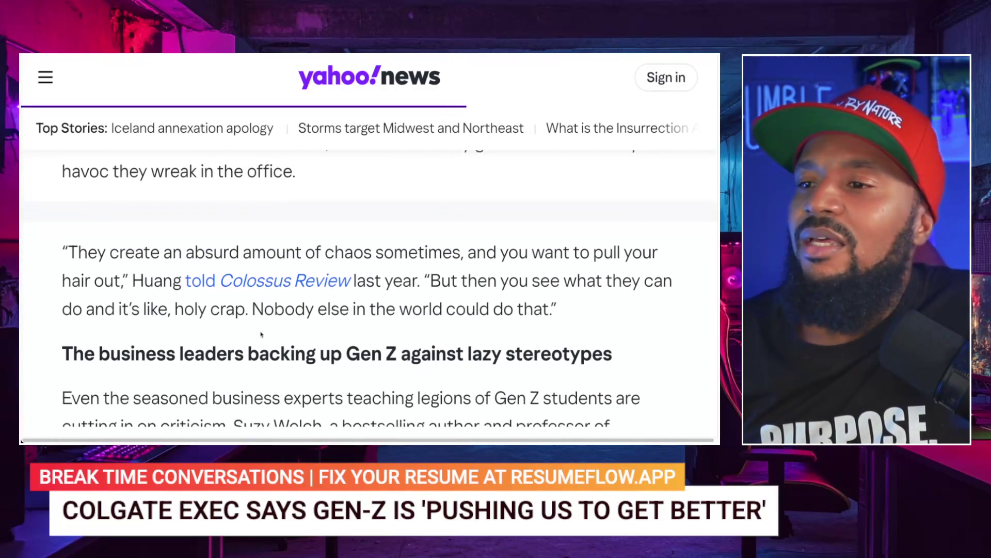